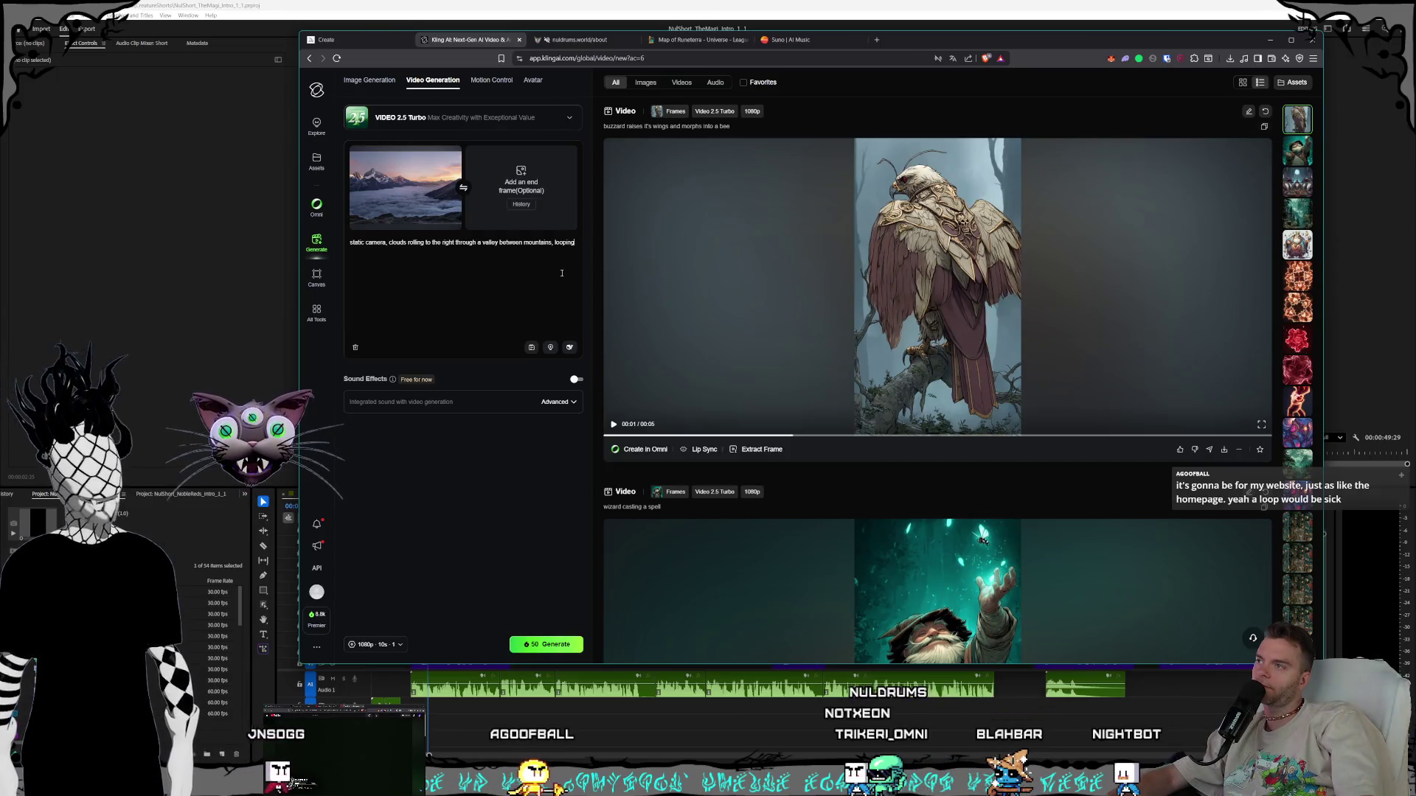
Queue the Video 2.5 Turbo looping-clouds generation from the mountain start frame
left_click(540, 325)
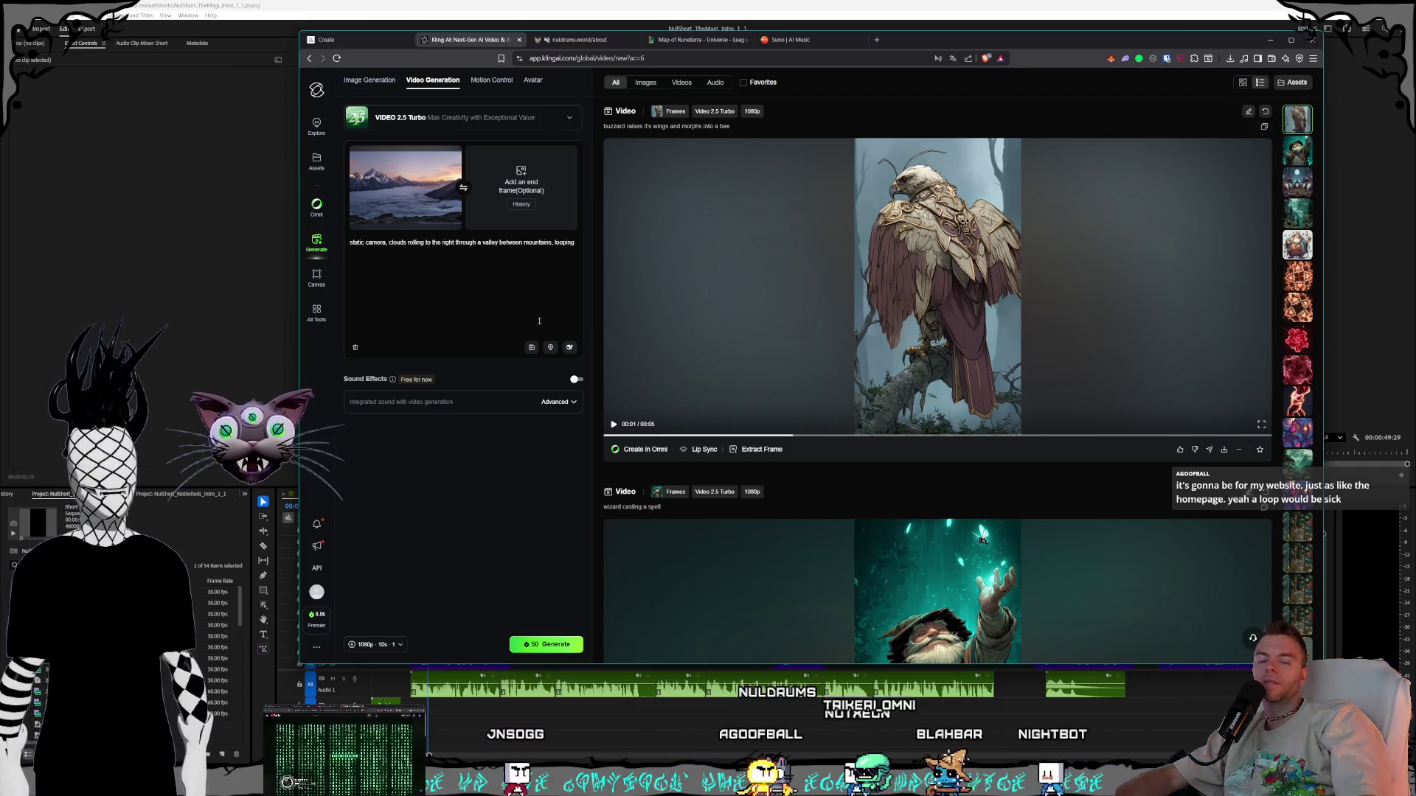
left_click(546, 644)
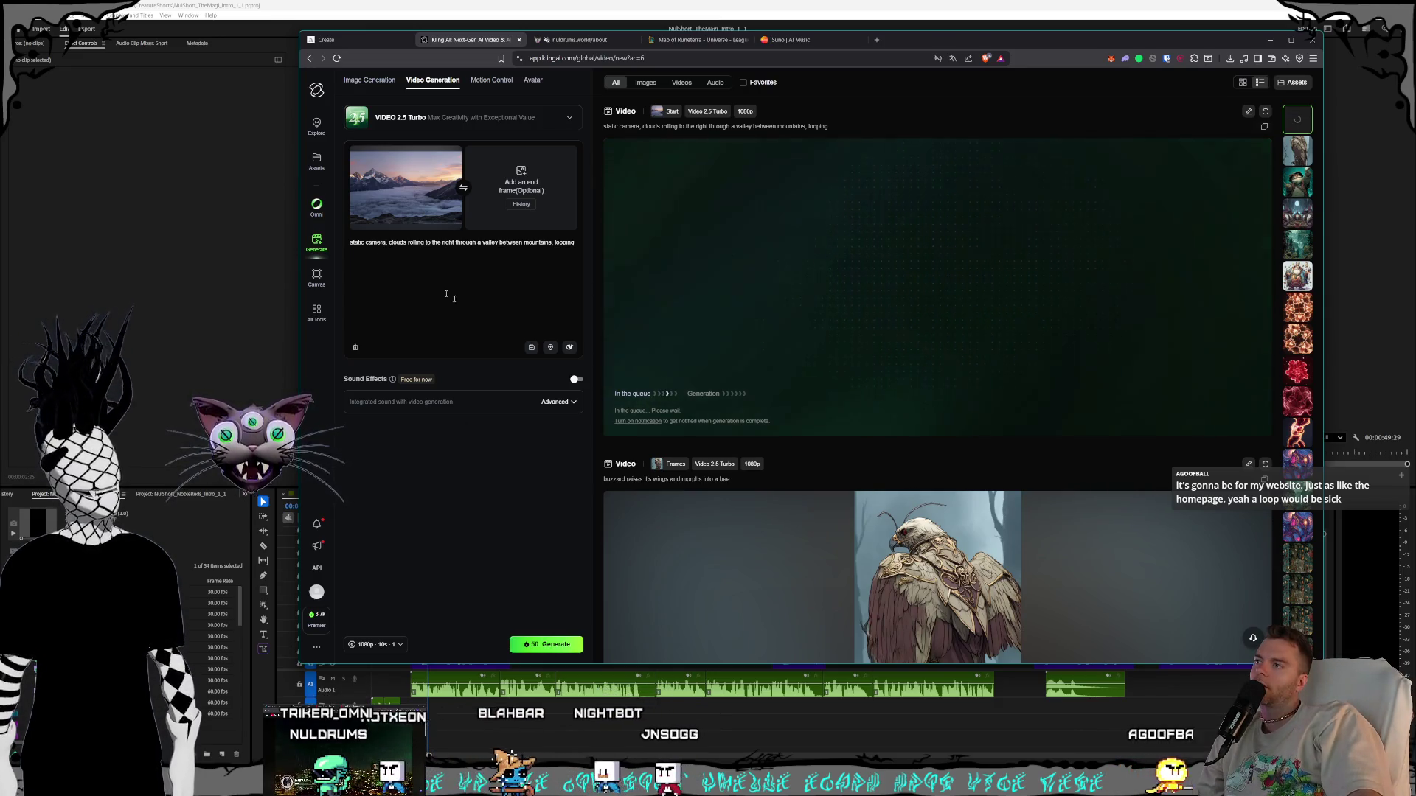
Add 'photorealism,' after 'static camera,' in the Kling prompt, then switch to Midjourney Create
type("photo")
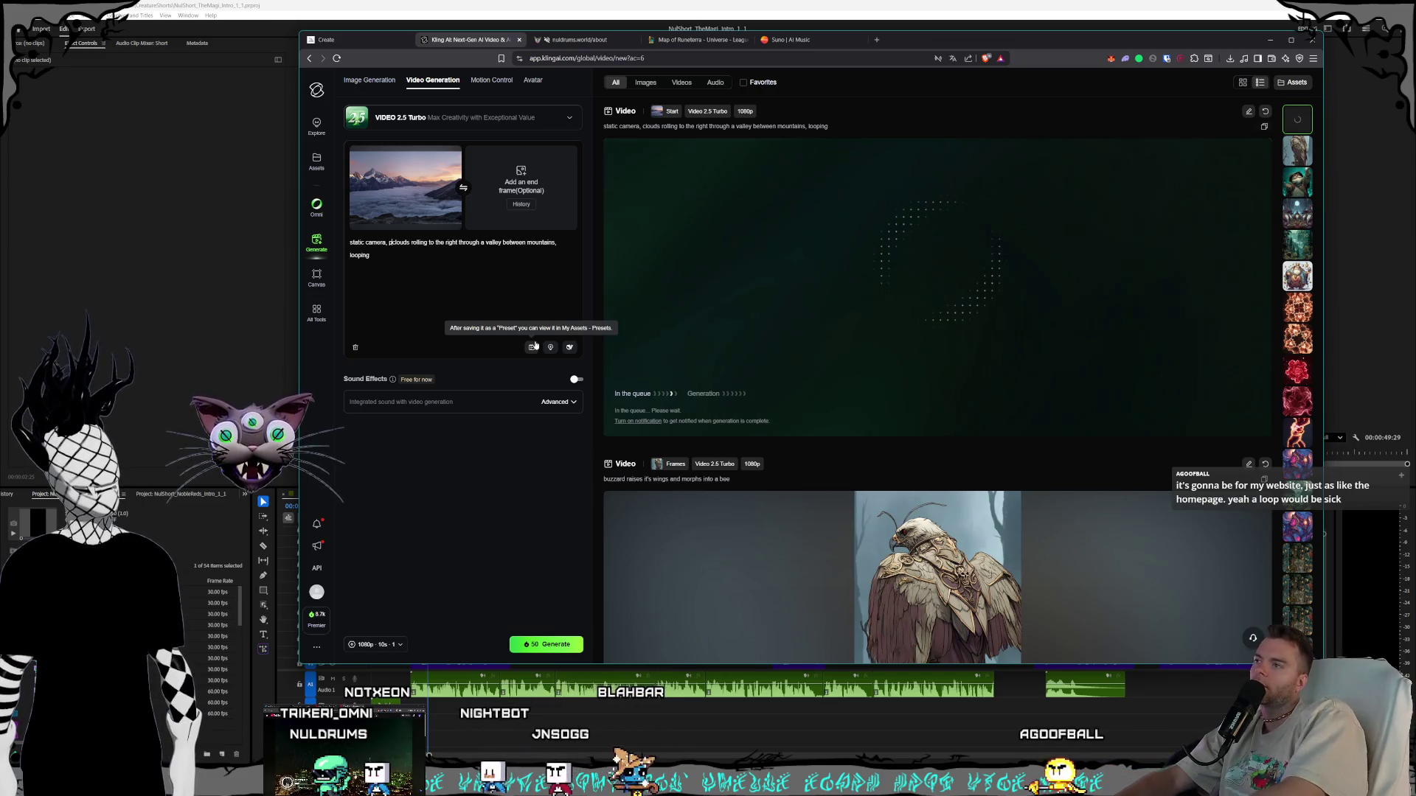
type("realism,")
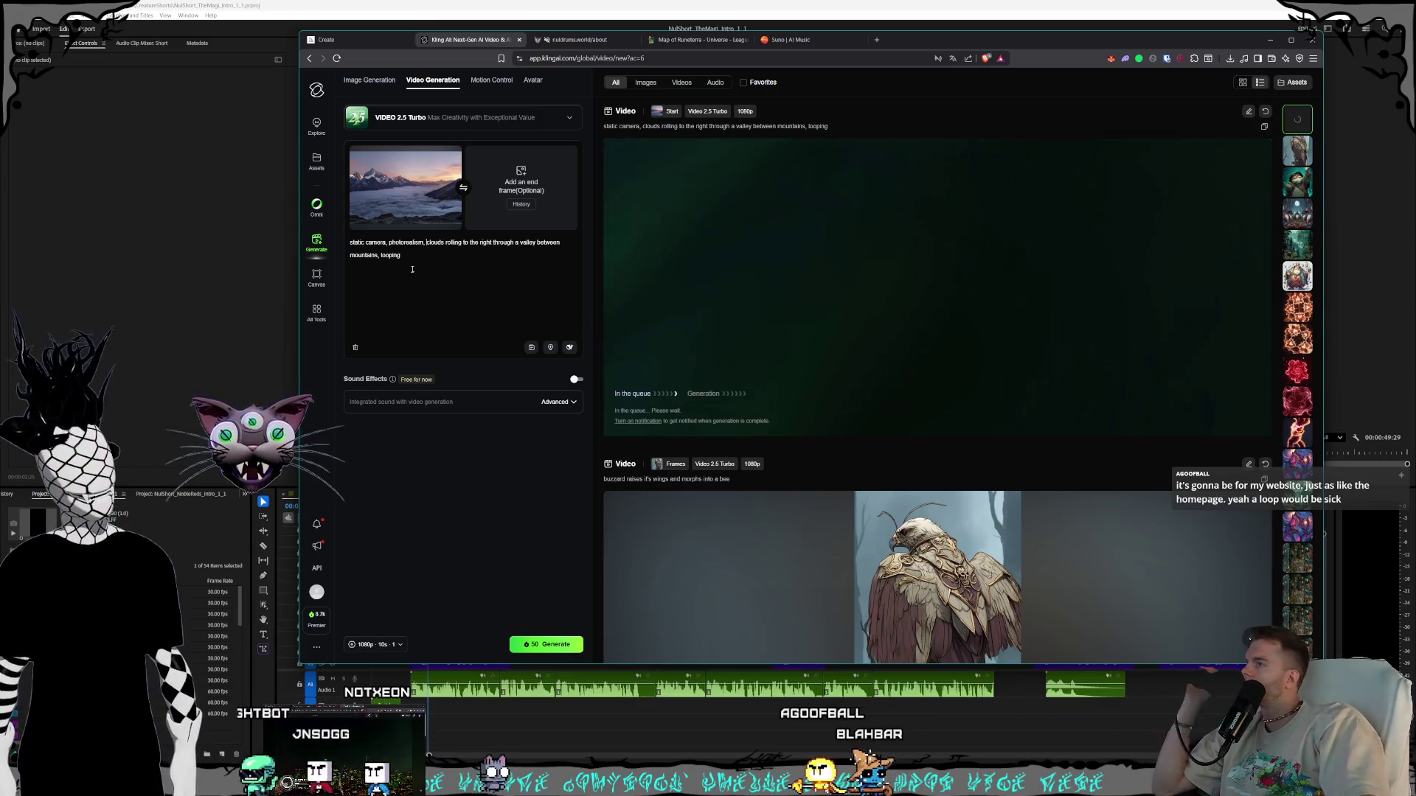
left_click(404, 257)
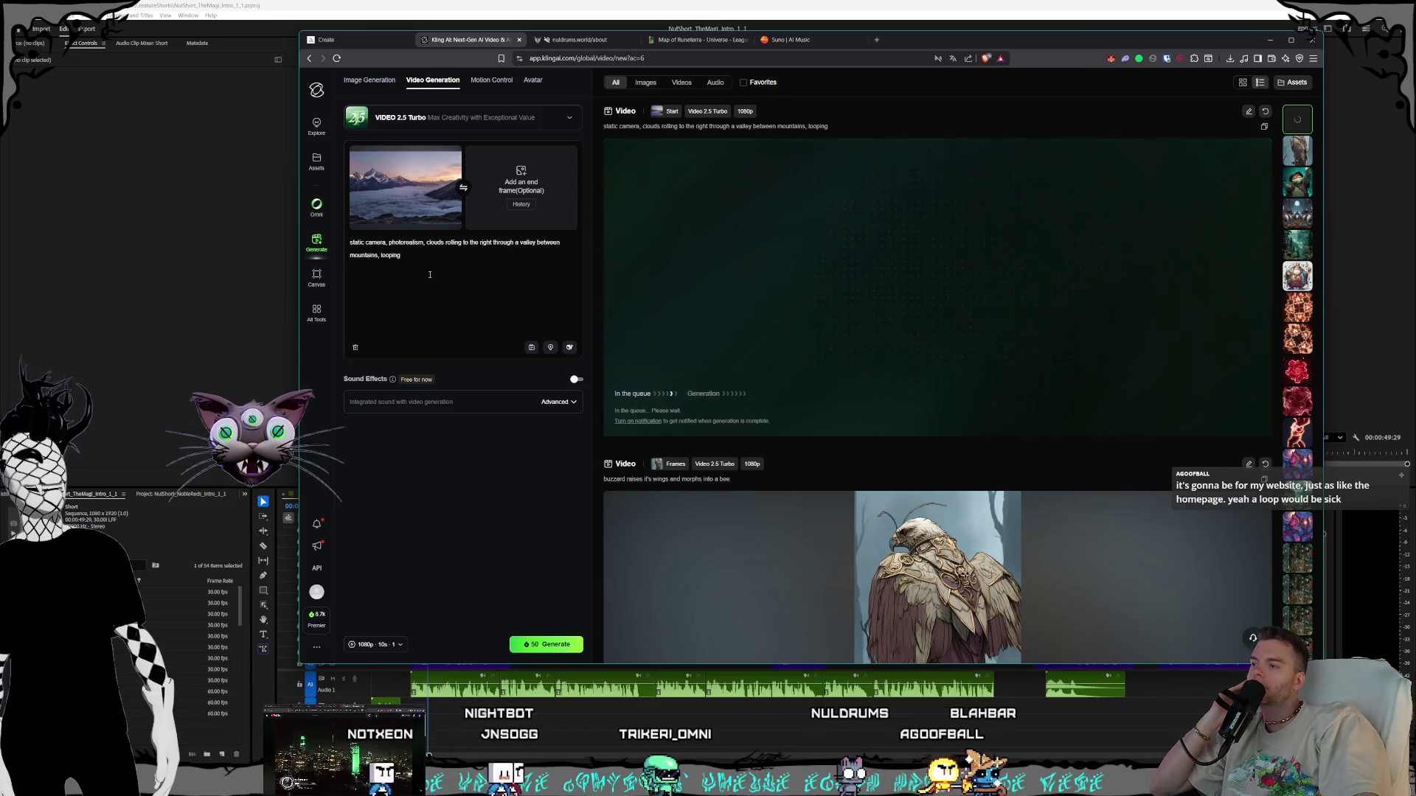
left_click(358, 43)
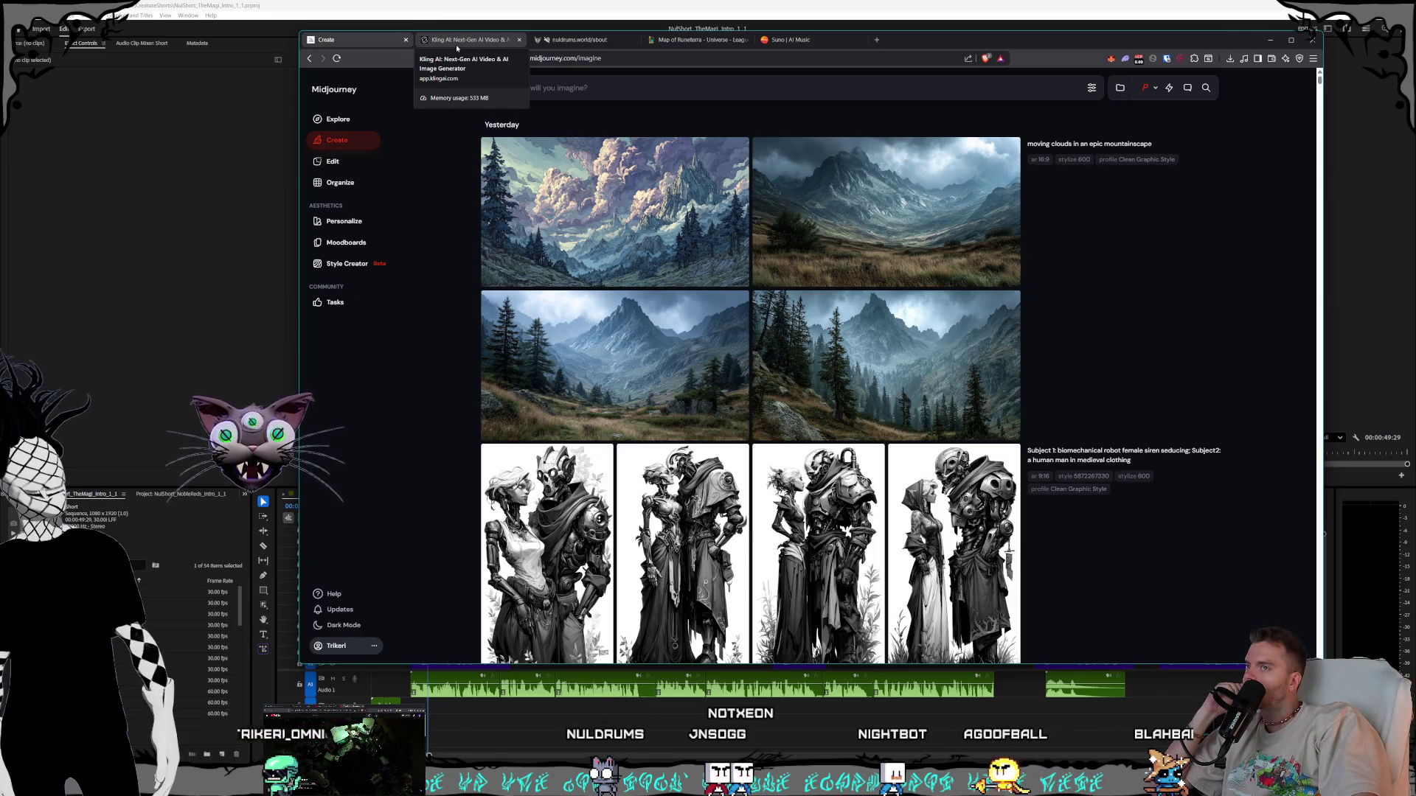
View the top-right mountain image full size, then flip between the browser tabs
left_click(885, 214)
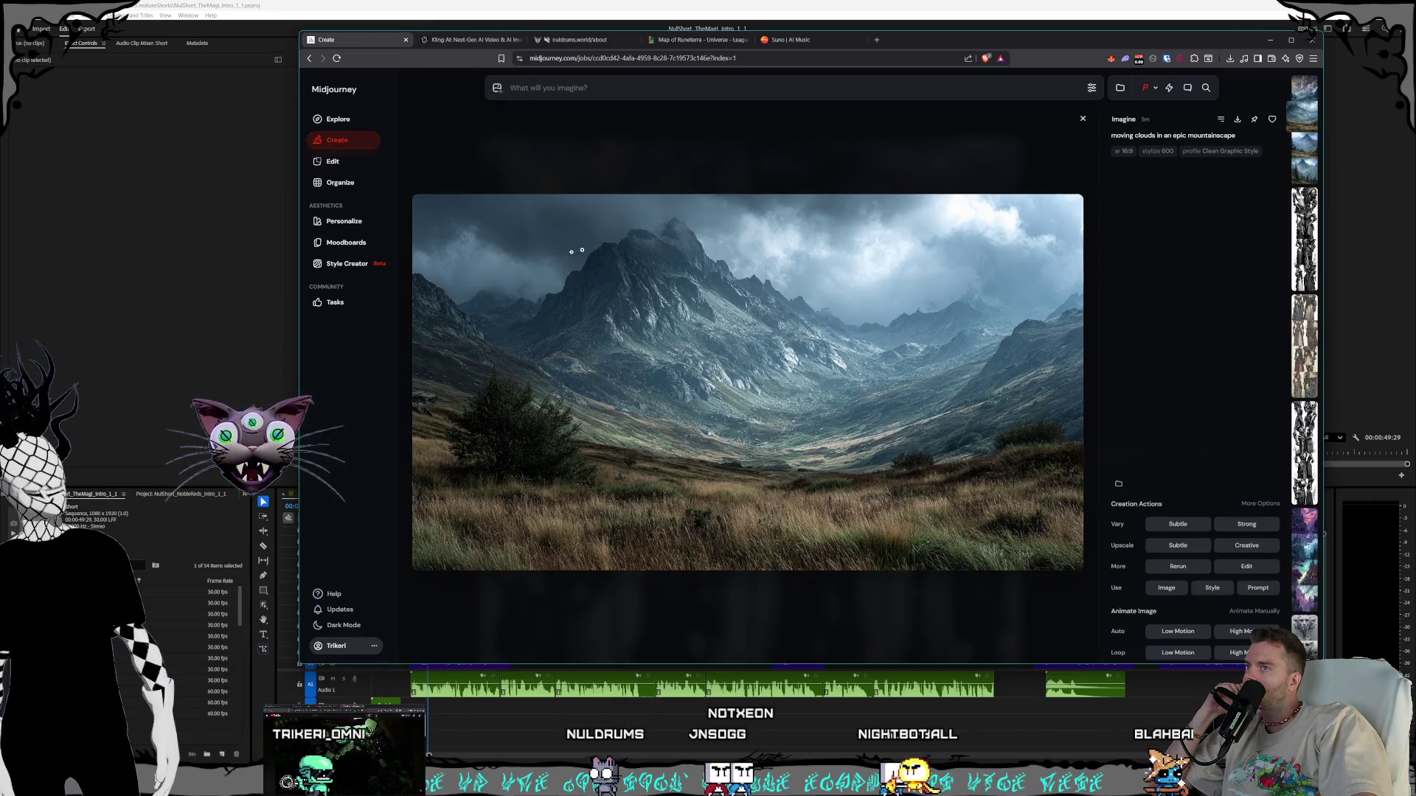
left_click(518, 161)
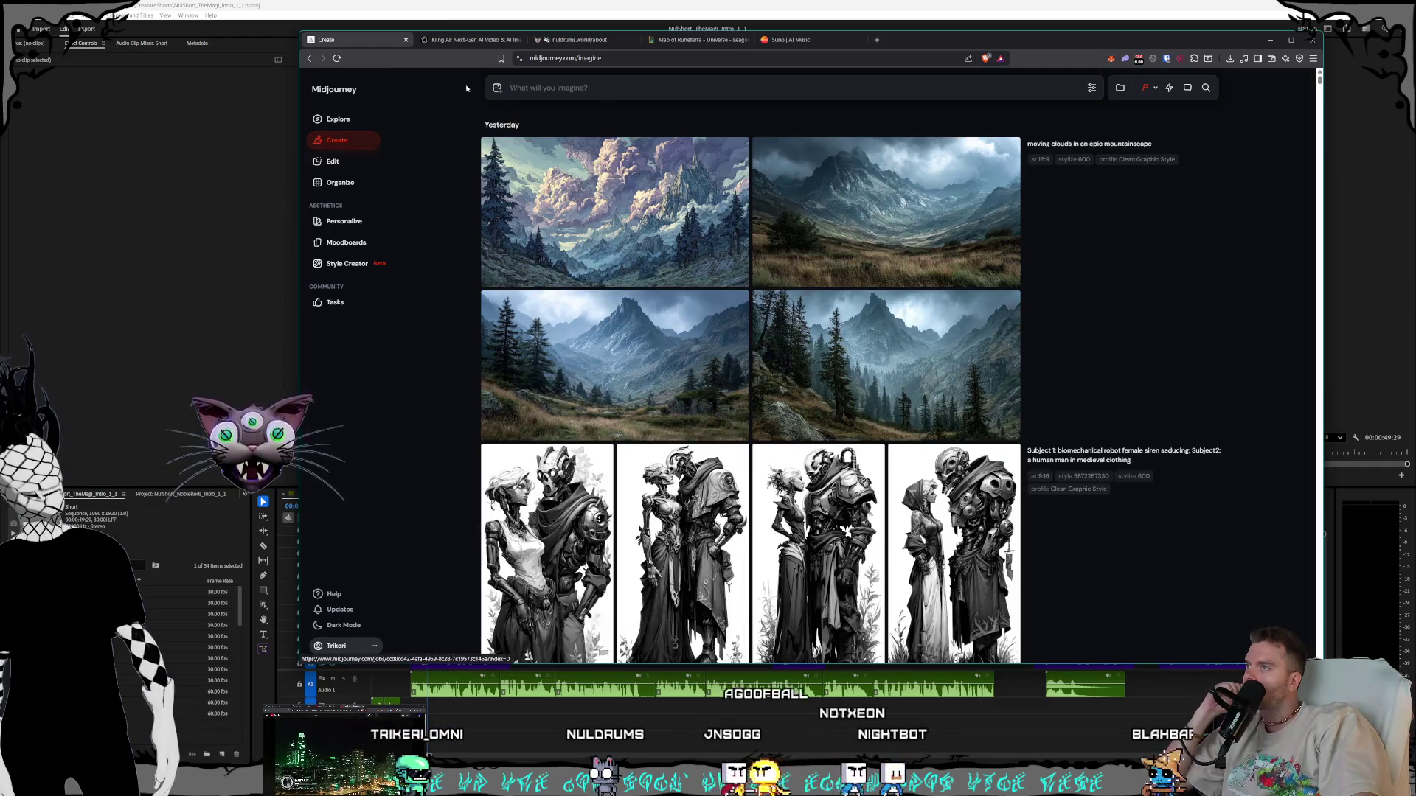
left_click(470, 40)
left_click(364, 40)
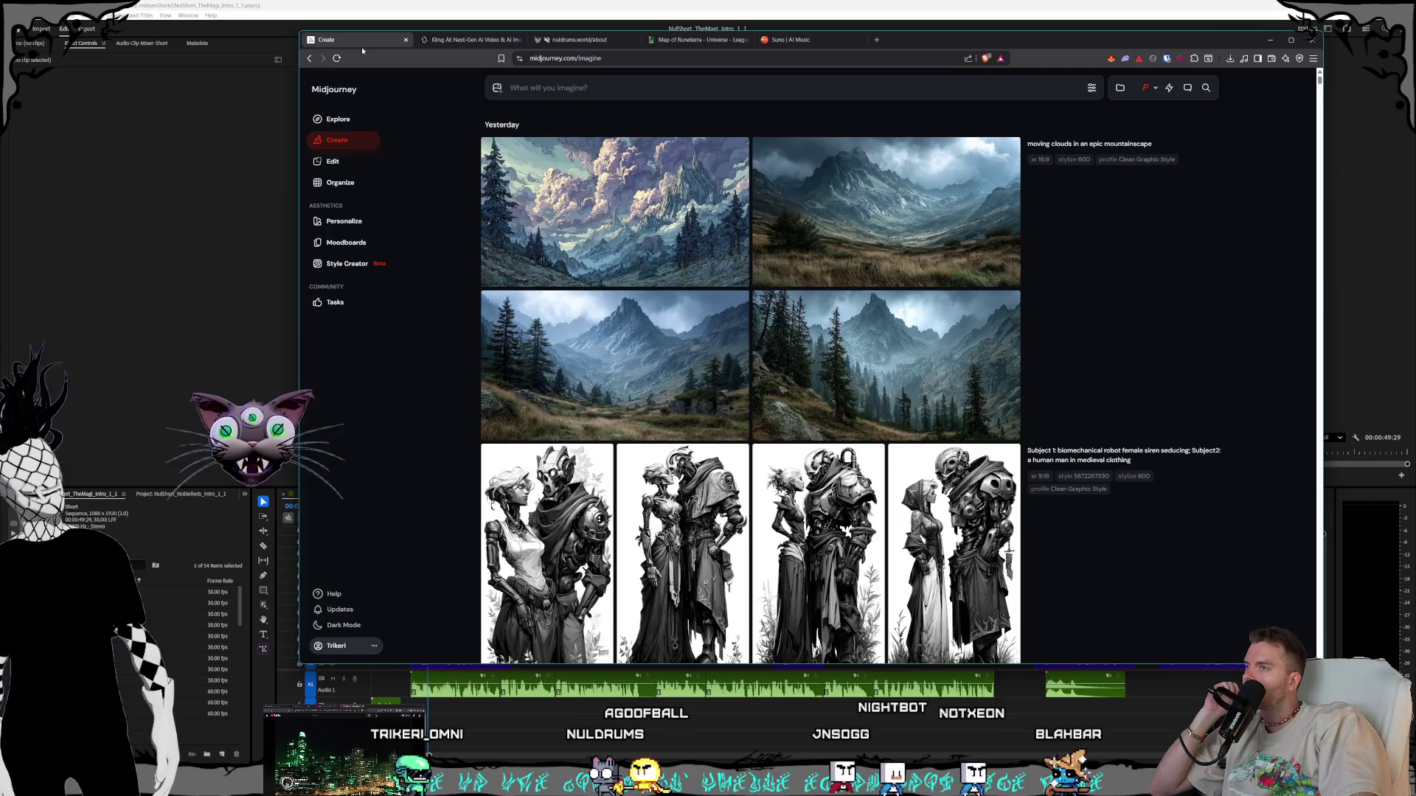
Change the generation aspect ratio from Landscape to 2:3 Portrait
left_click(1092, 88)
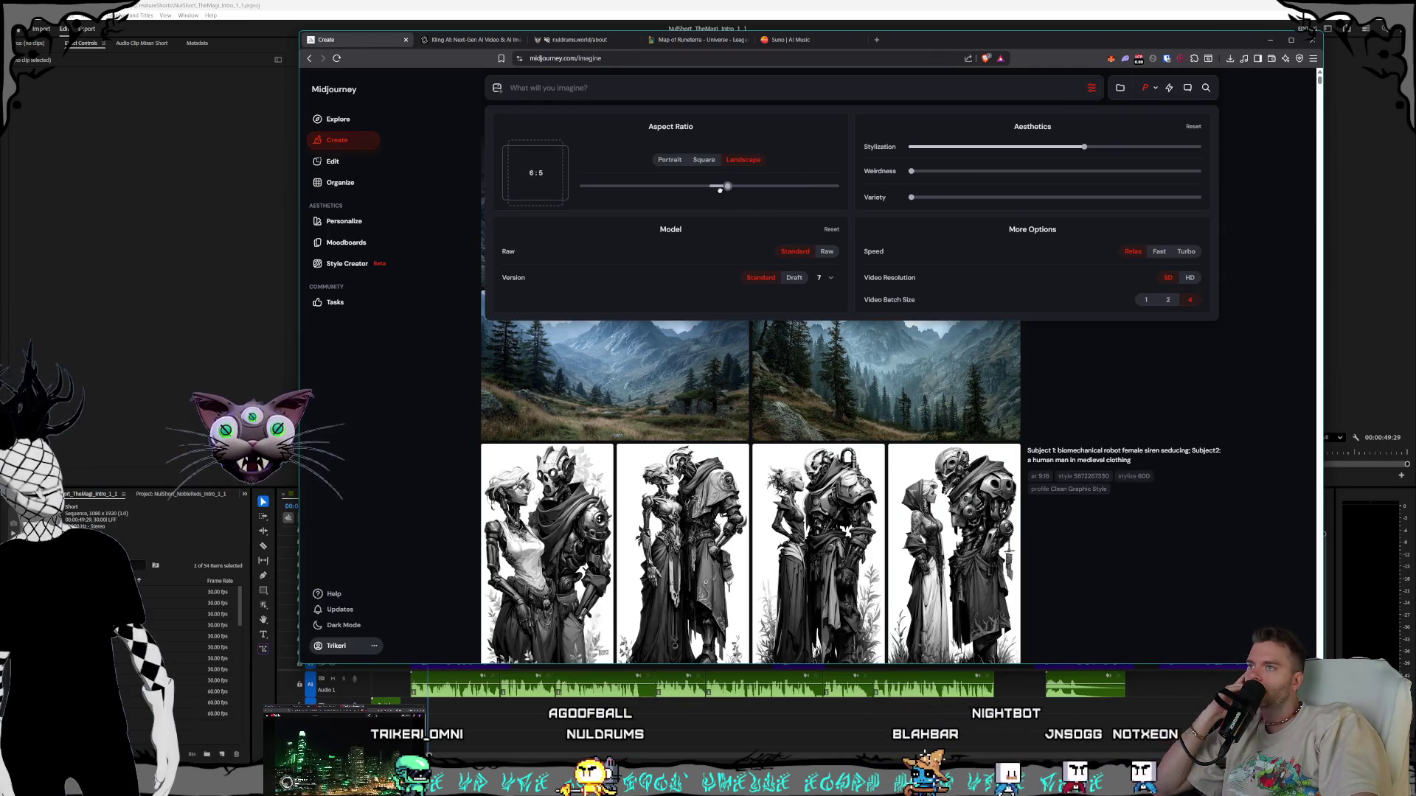
left_click_drag(654, 198, 632, 200)
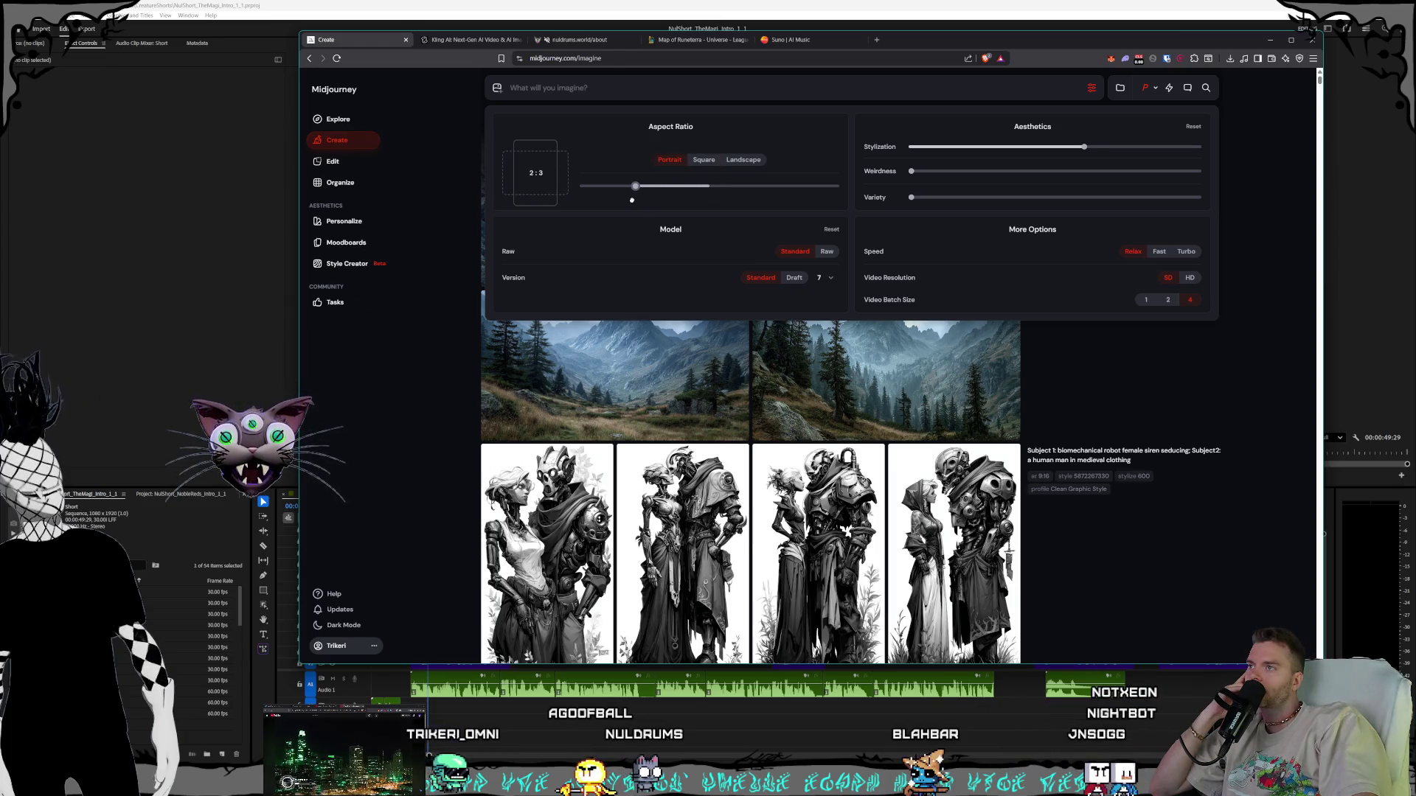
left_click(412, 408)
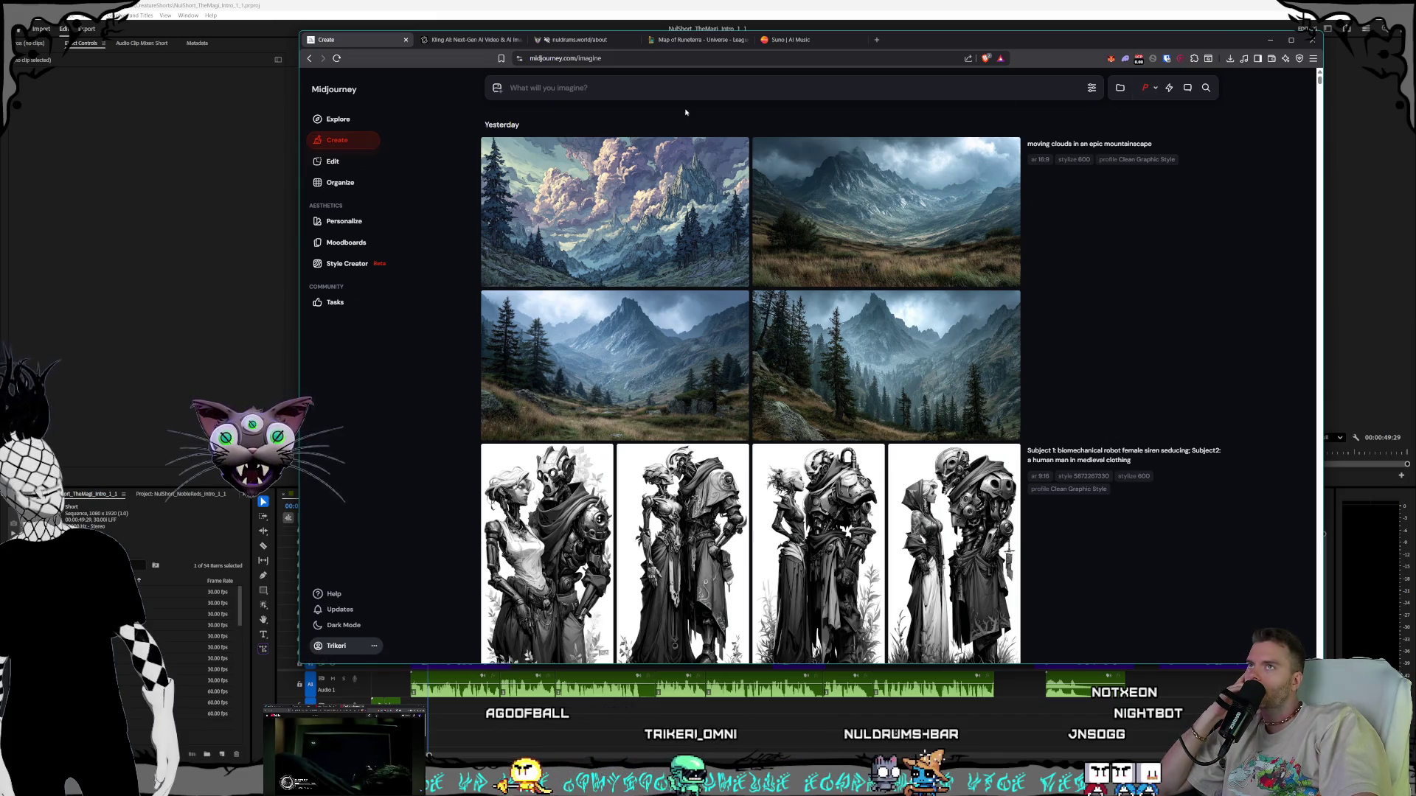
Compare the four mountain images up close, settling on the third with tall pines and central peak
left_click(680, 85)
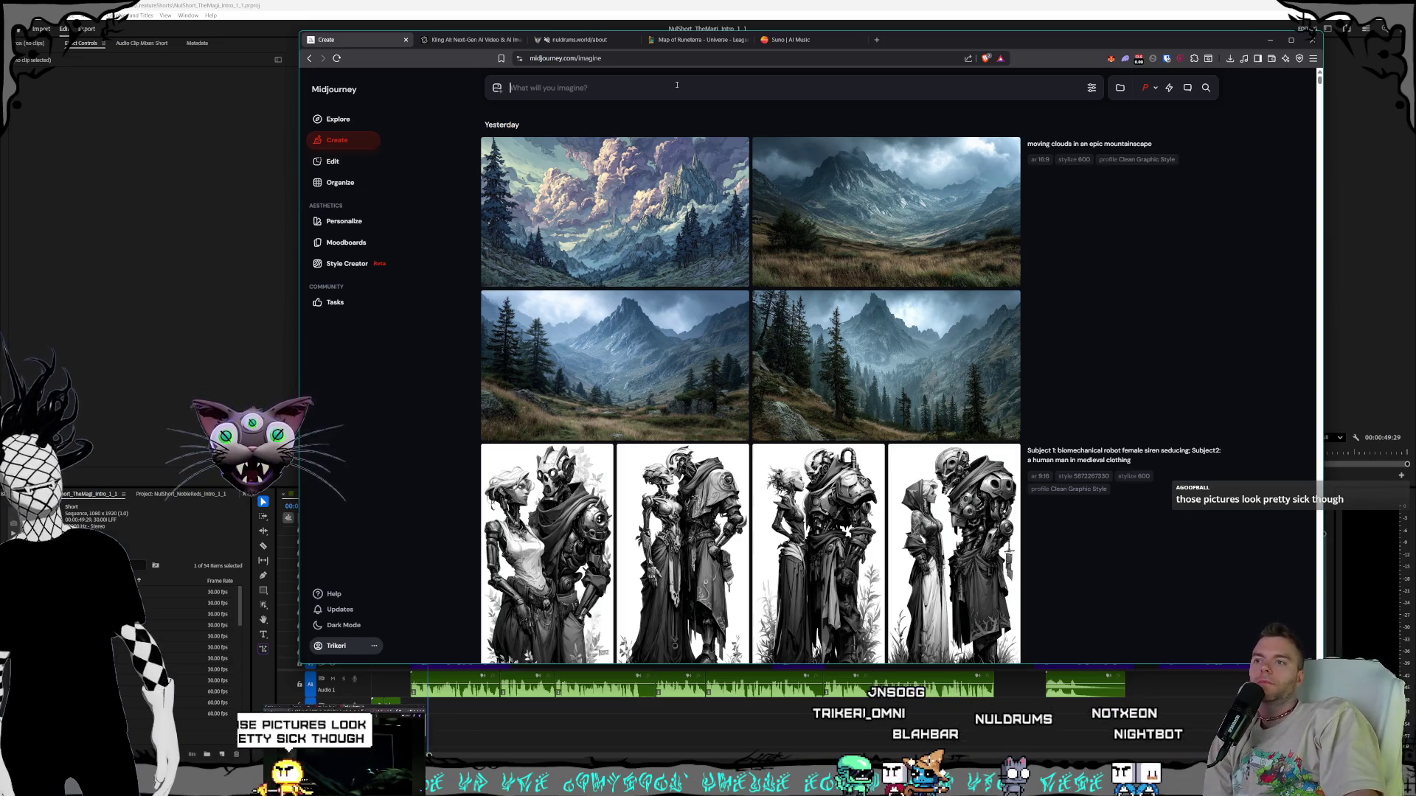
left_click(657, 199)
left_click(700, 136)
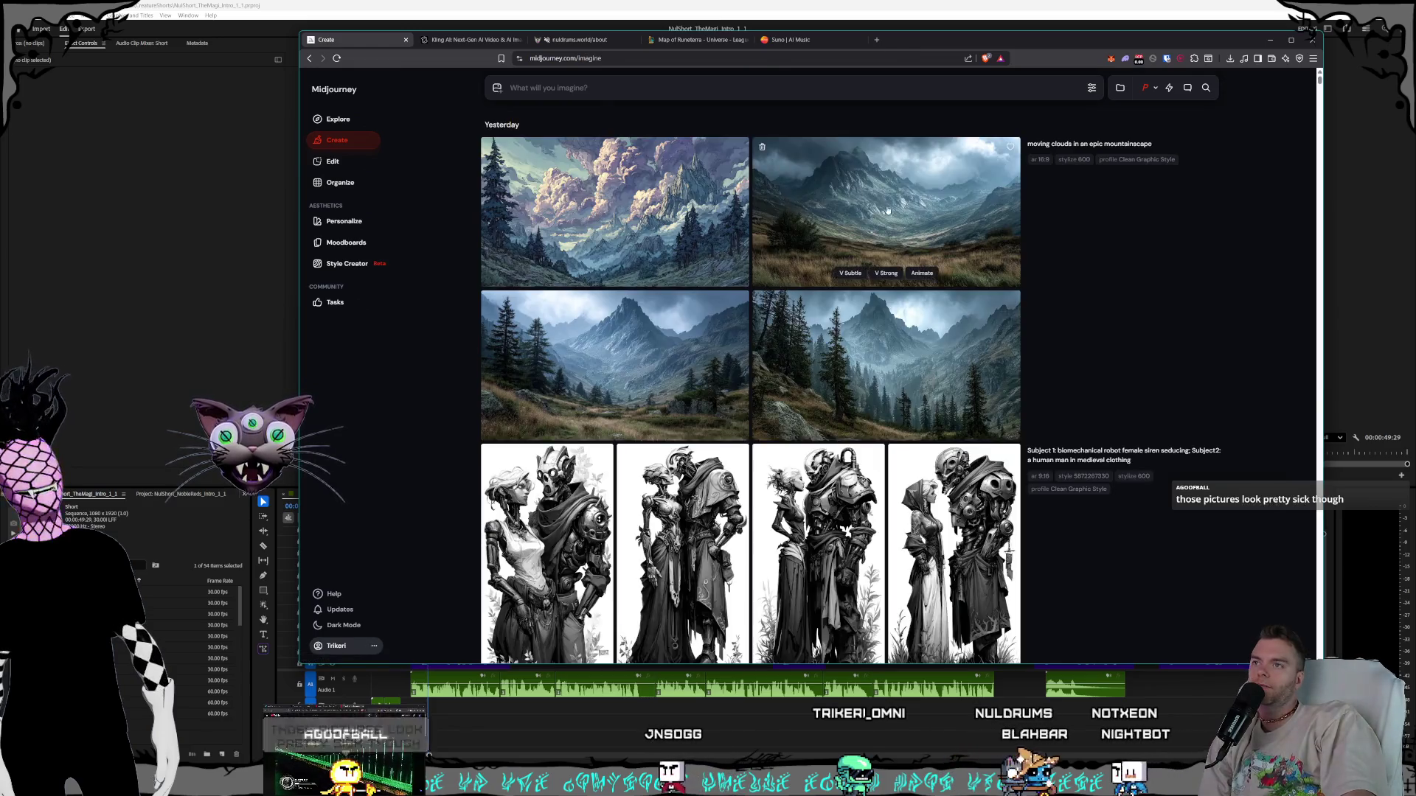
left_click(781, 167)
left_click(769, 157)
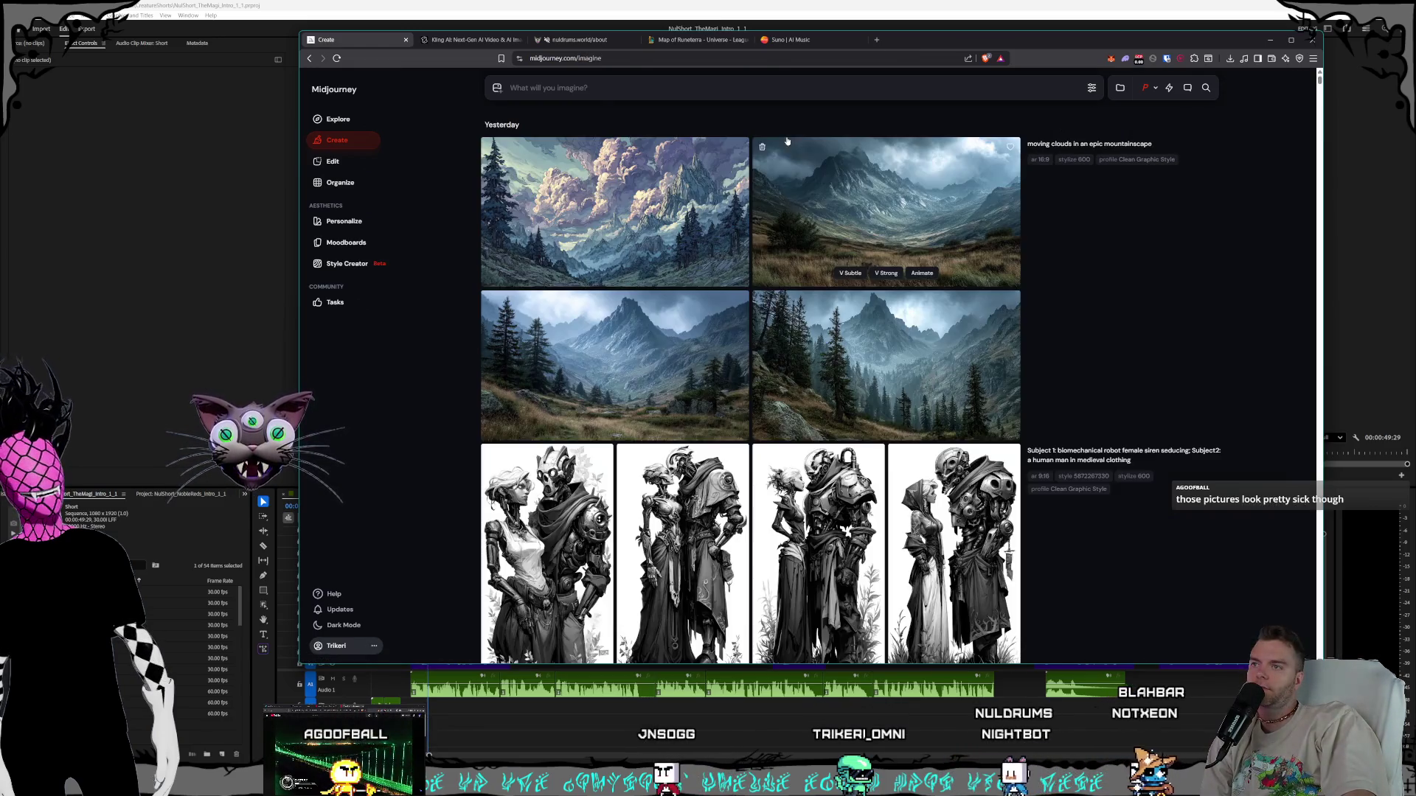
left_click(797, 324)
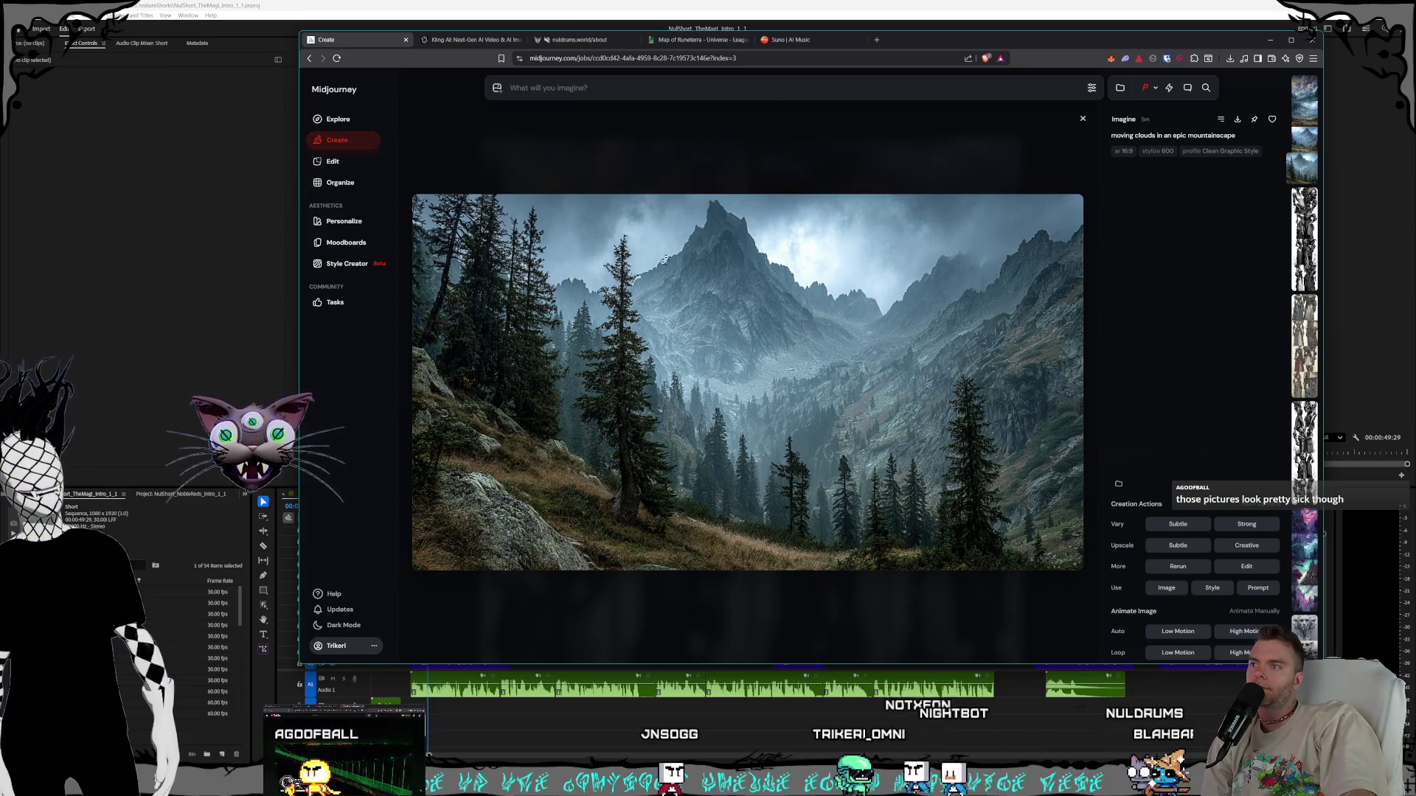
key("Escape")
left_click(721, 363)
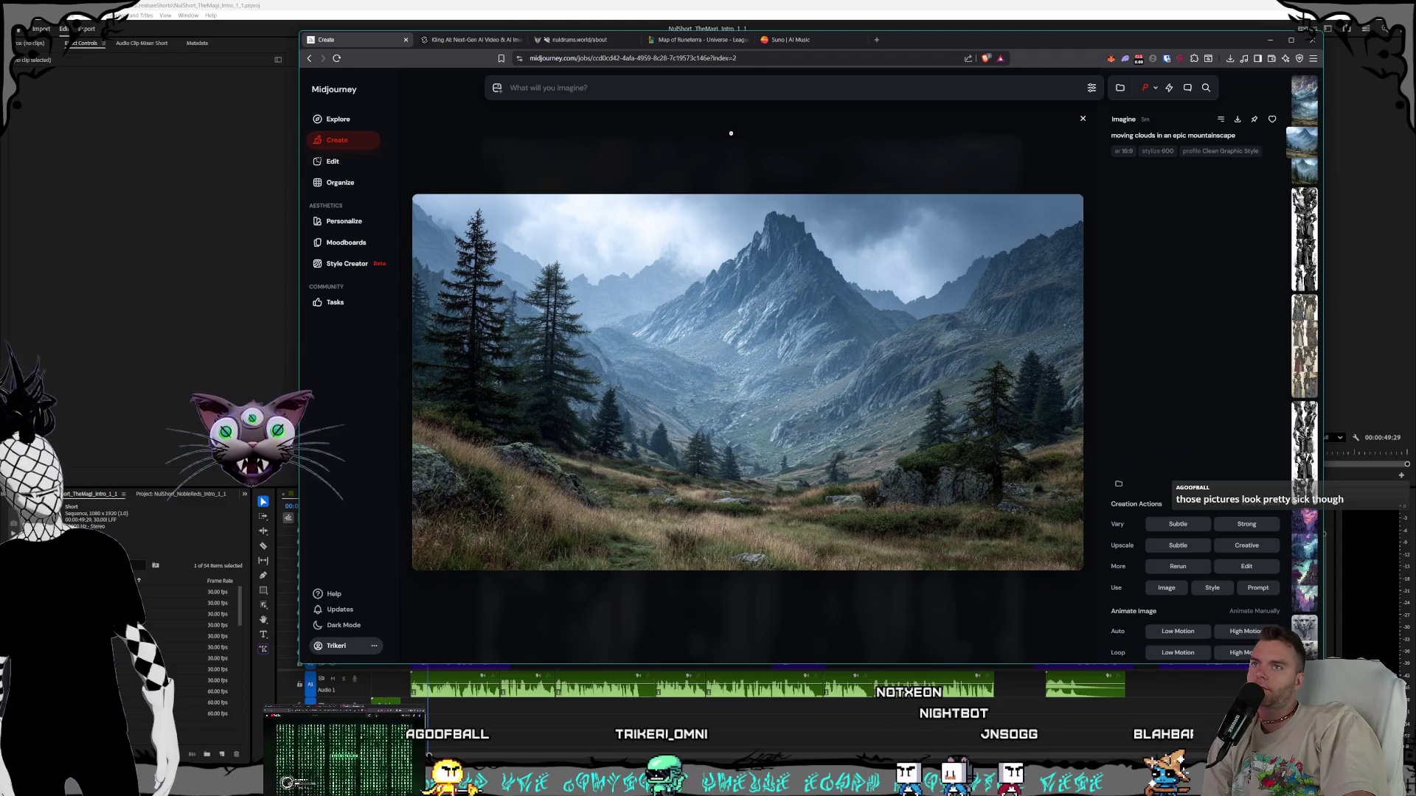
key("Escape")
left_click(666, 349)
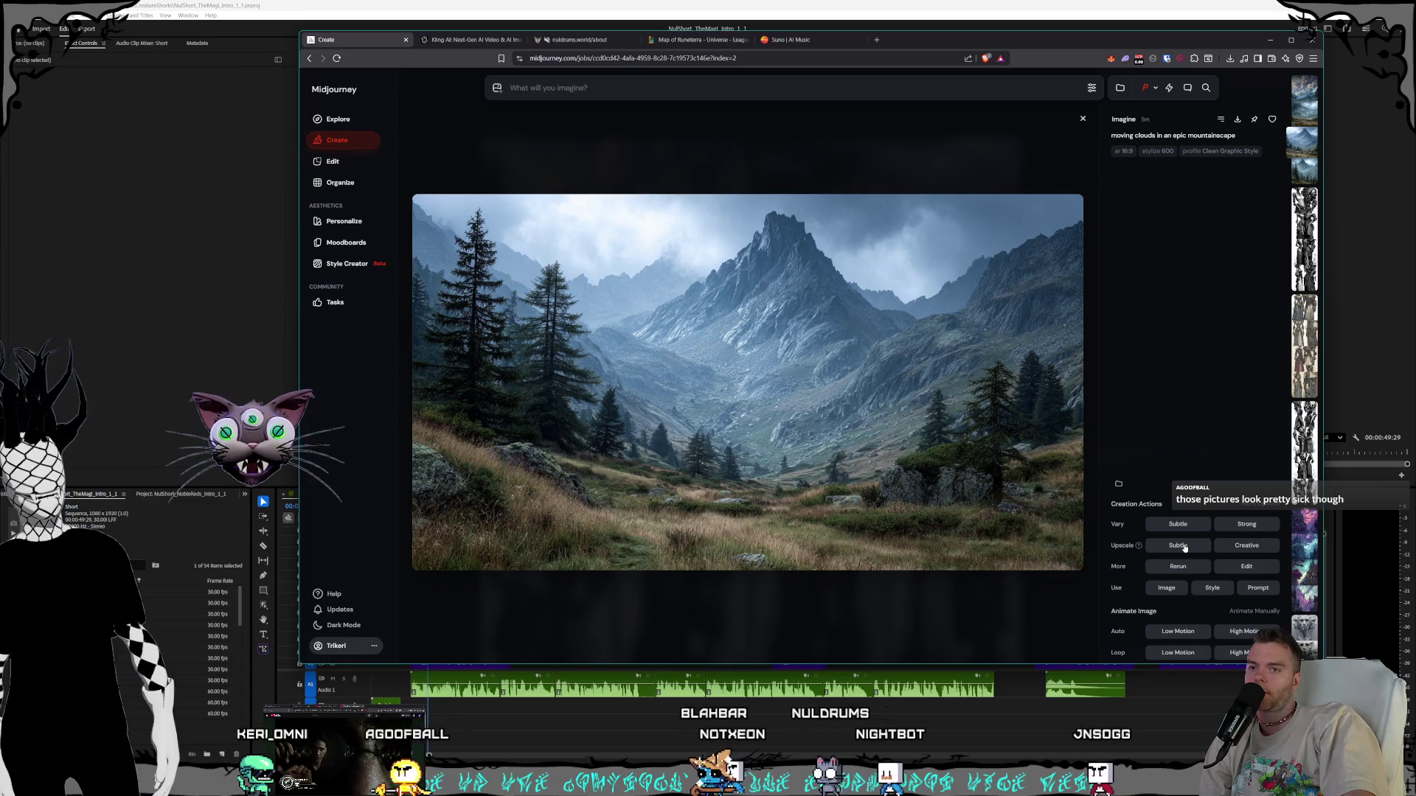
Request a Subtle upscale of the mountain image, then glance at a robot-siren image
left_click(1178, 546)
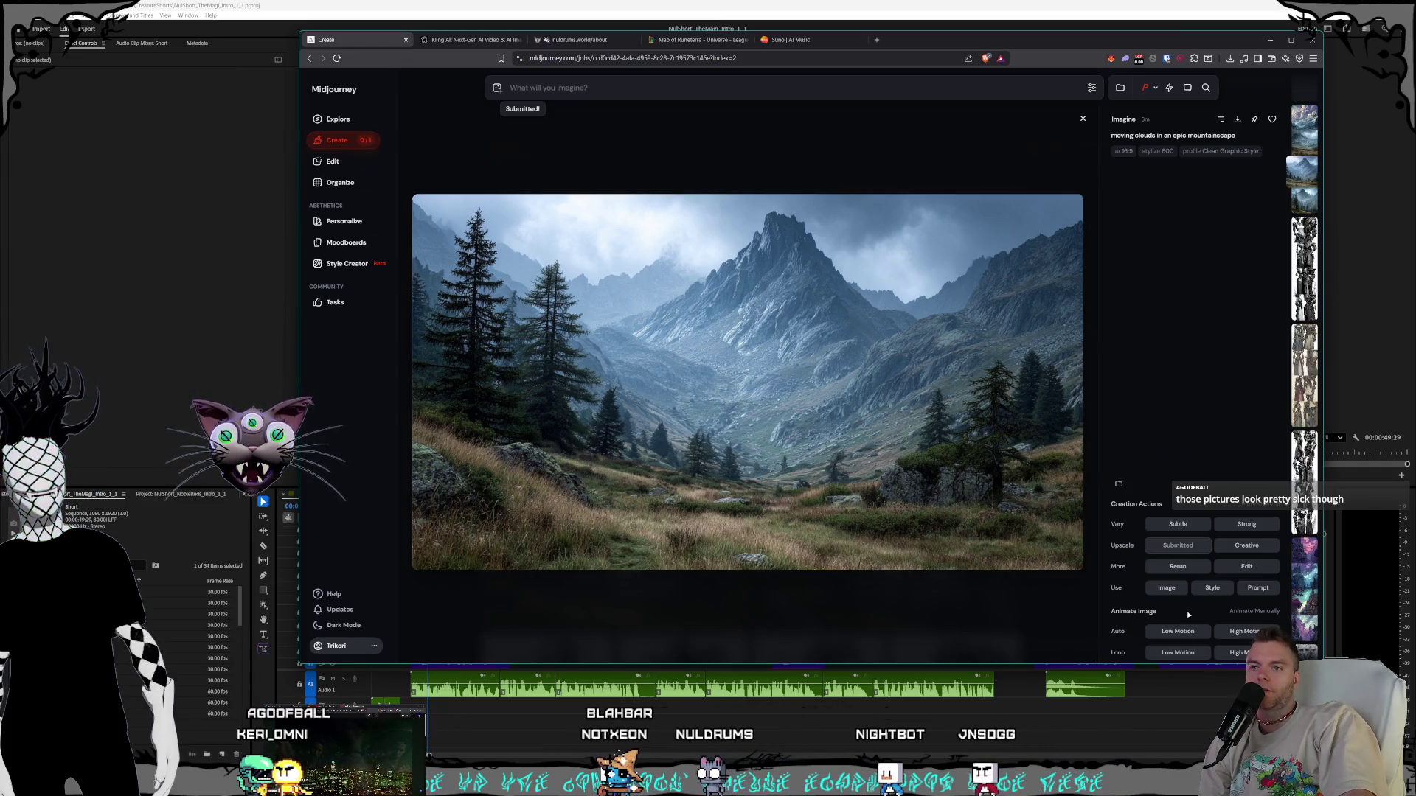
left_click(907, 580)
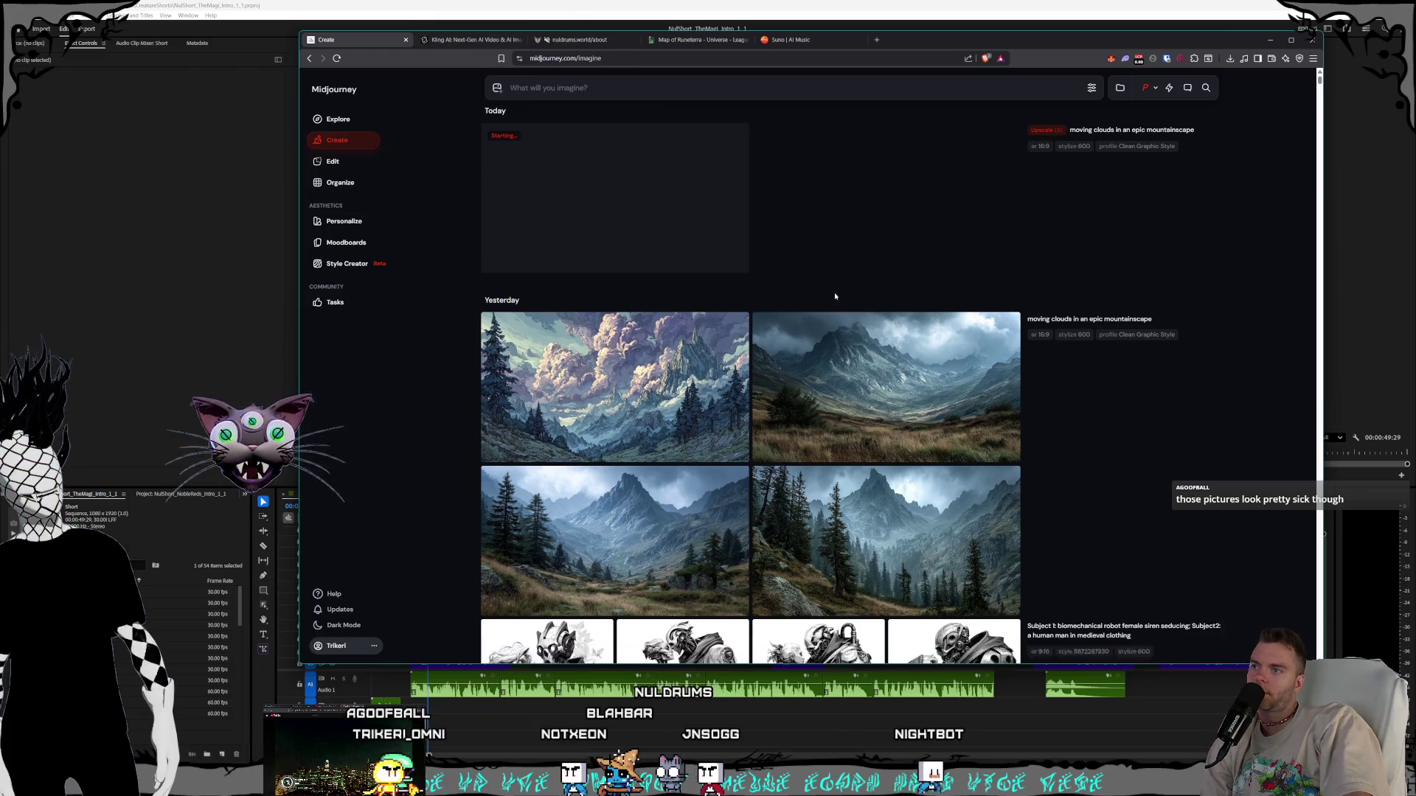
scroll(835, 300, "down", 5)
left_click(815, 368)
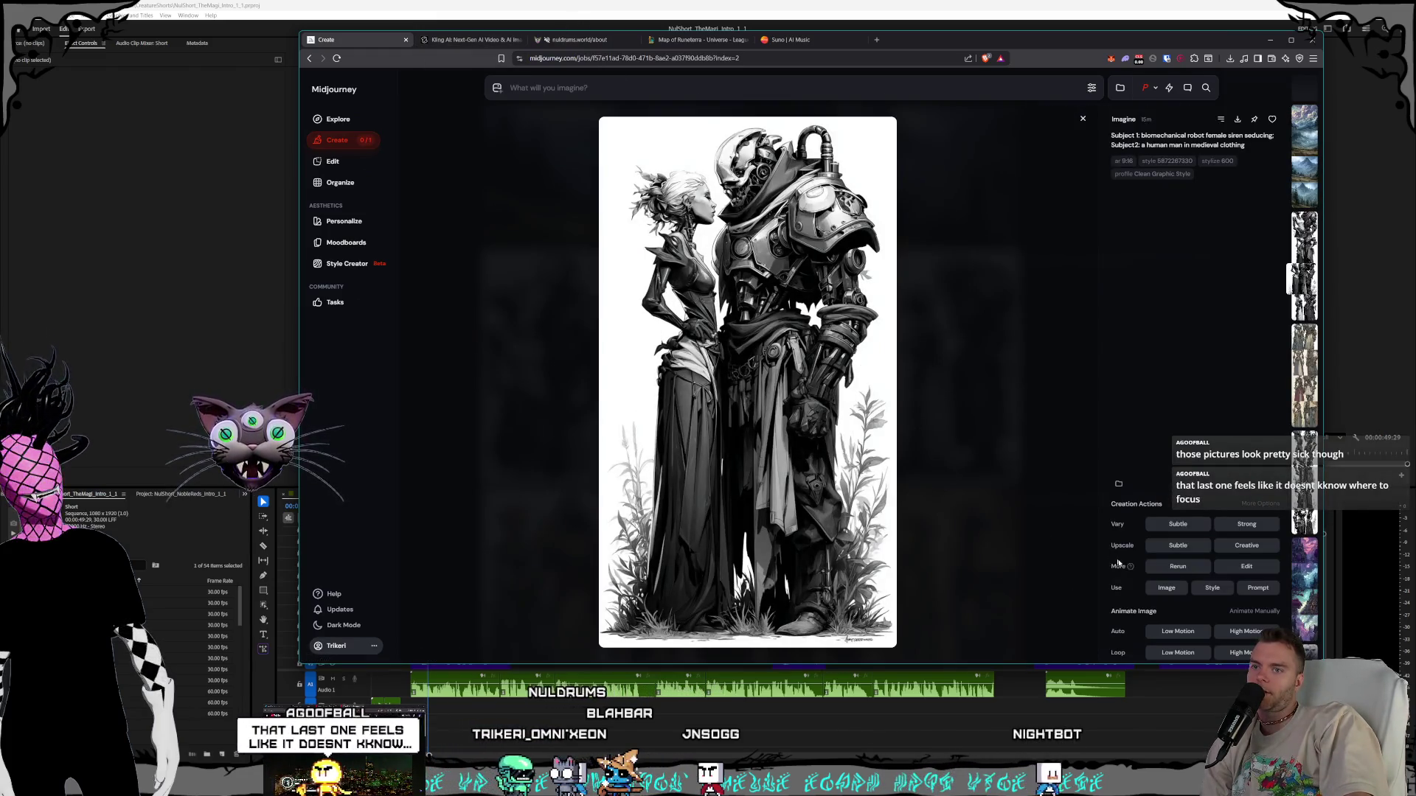
left_click(950, 465)
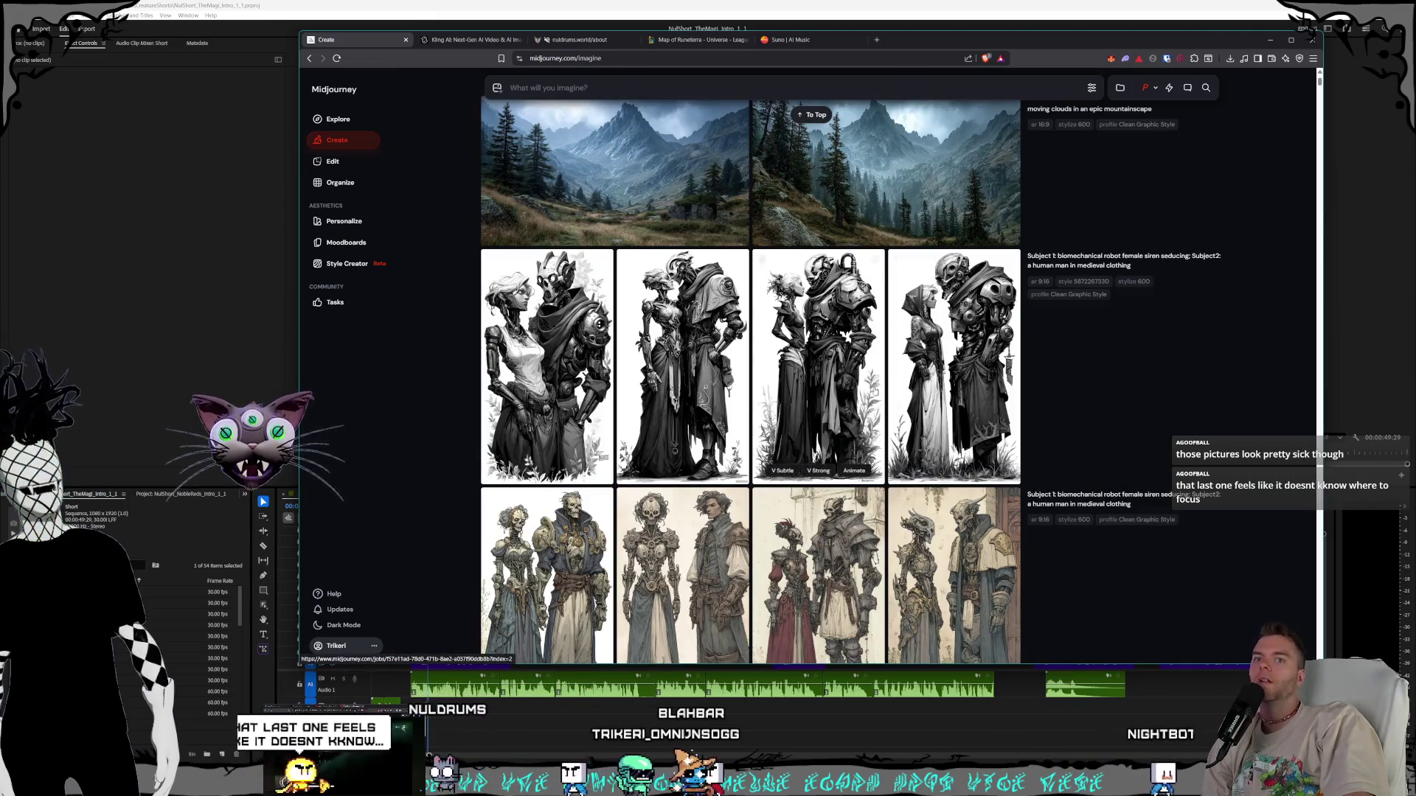
scroll(951, 466, "up", 5)
Browse the other mountainscapes enlarged and reopen the mountain-valley image
left_click(891, 579)
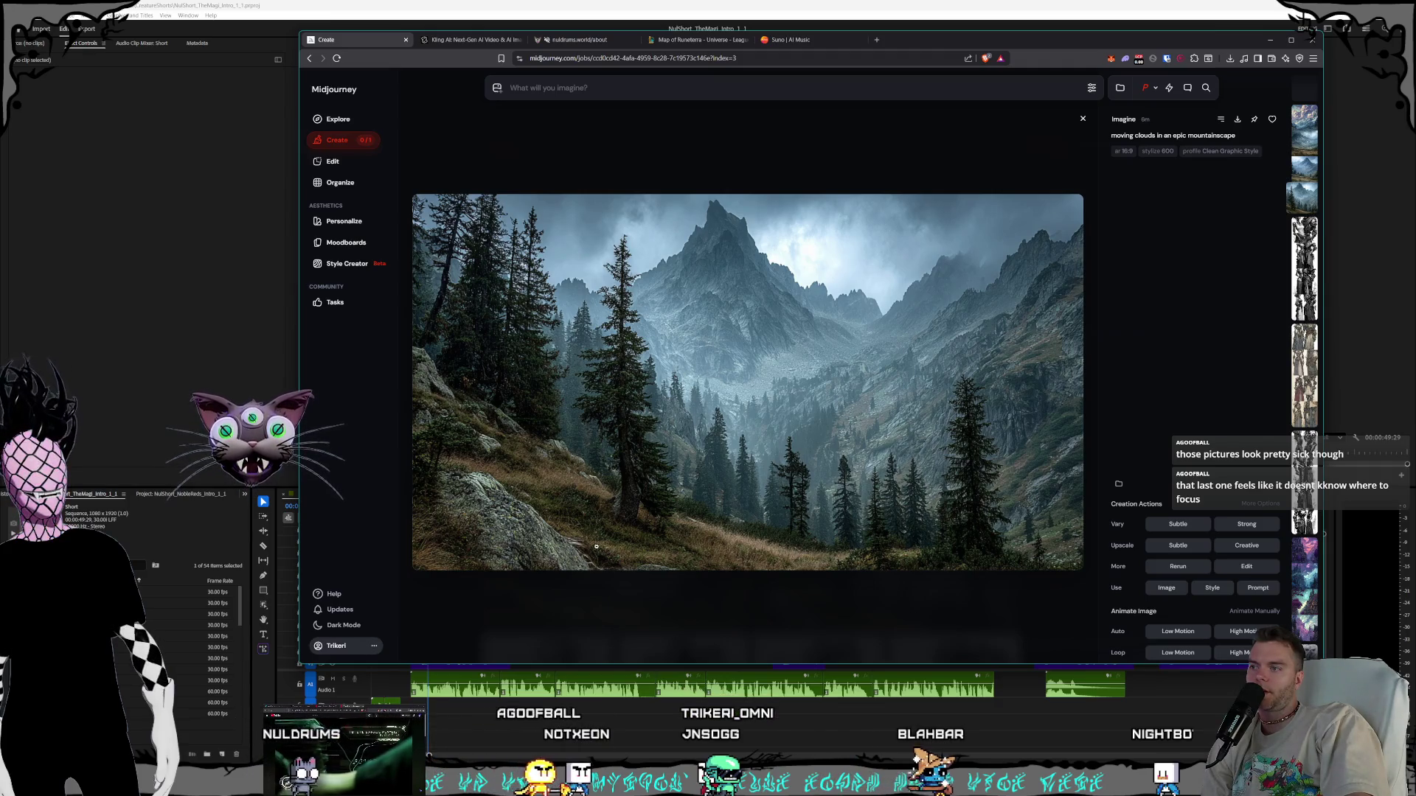
left_click(648, 585)
left_click(543, 517)
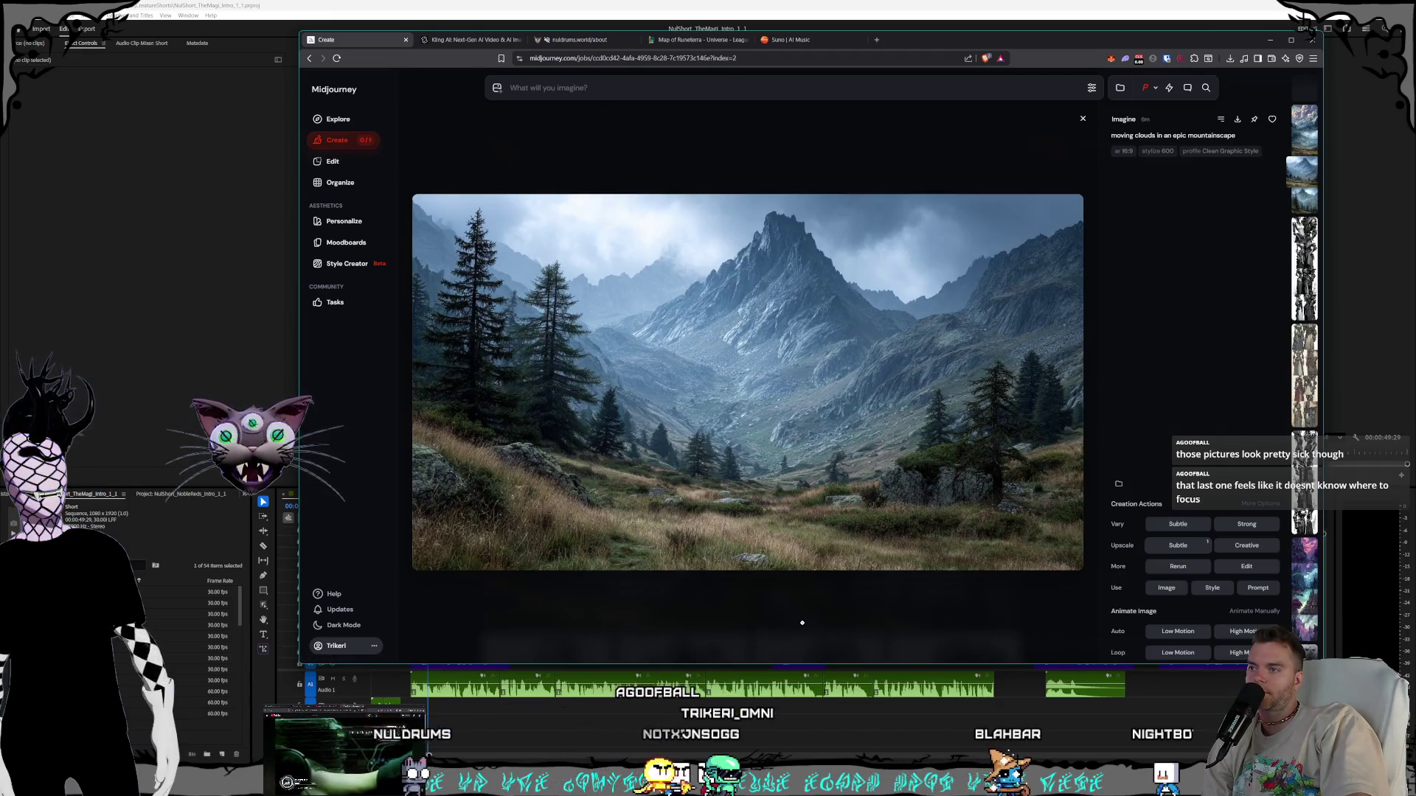
left_click(770, 647)
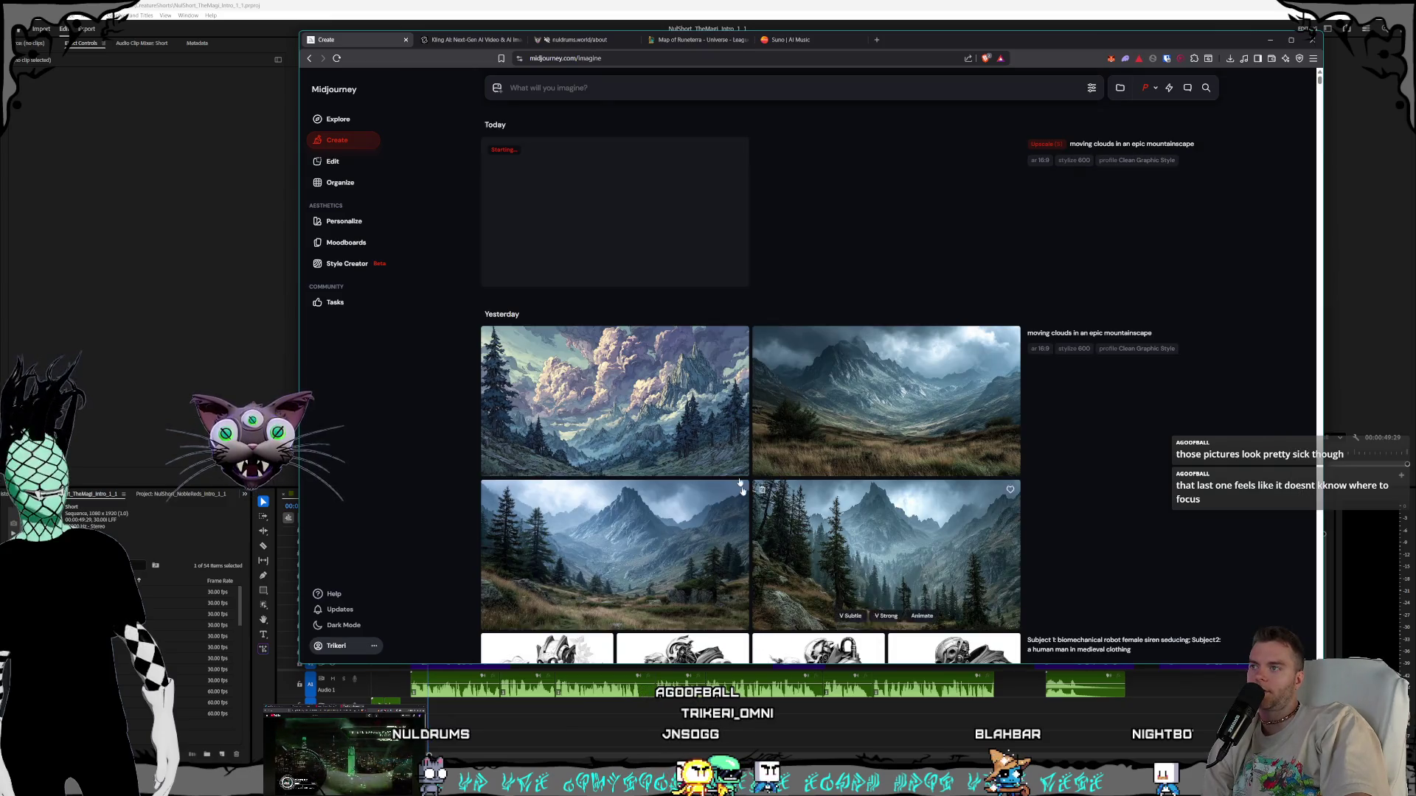
left_click(836, 421)
left_click(836, 625)
left_click(836, 626)
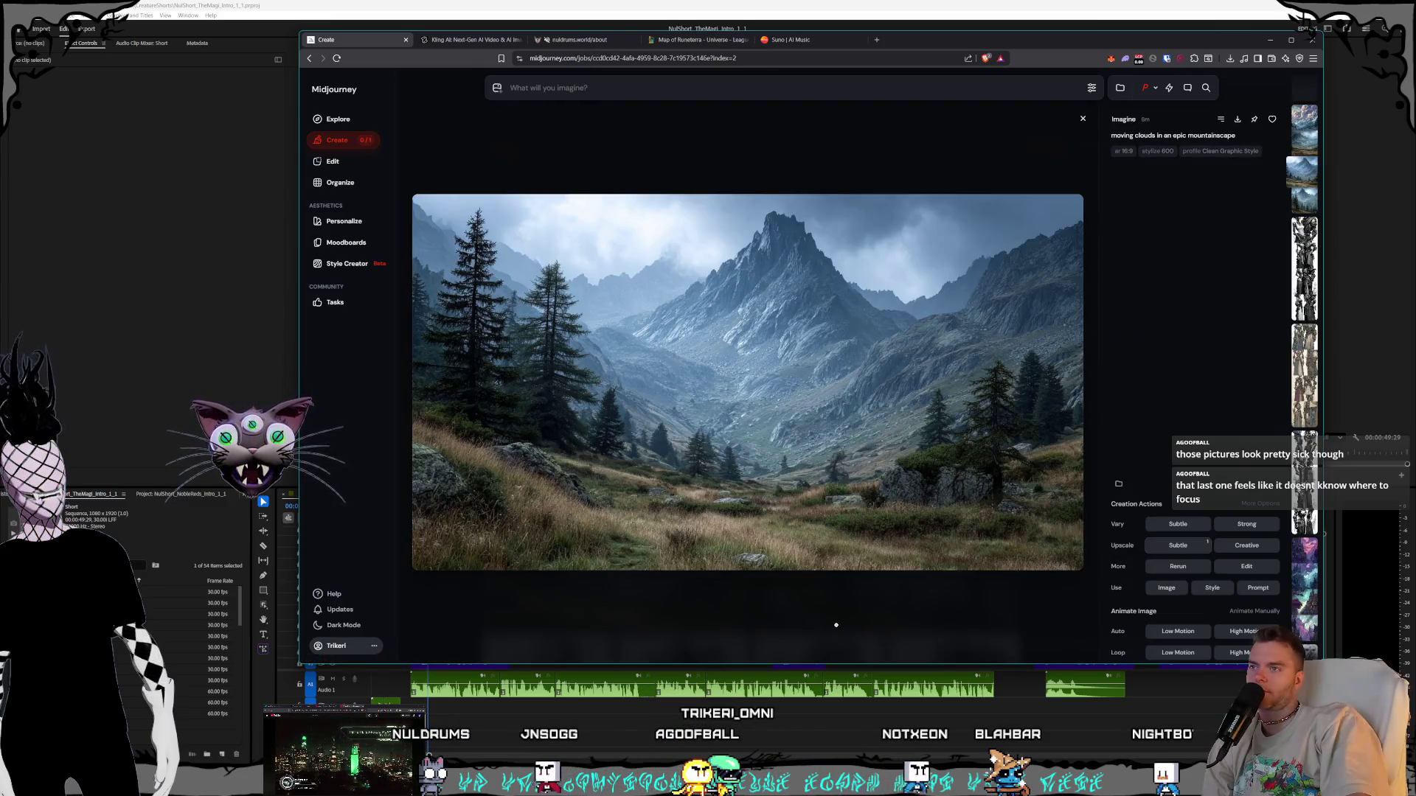
Look over the Premiere Pro timeline, then return to the Midjourney Create grid
key("alt+Tab")
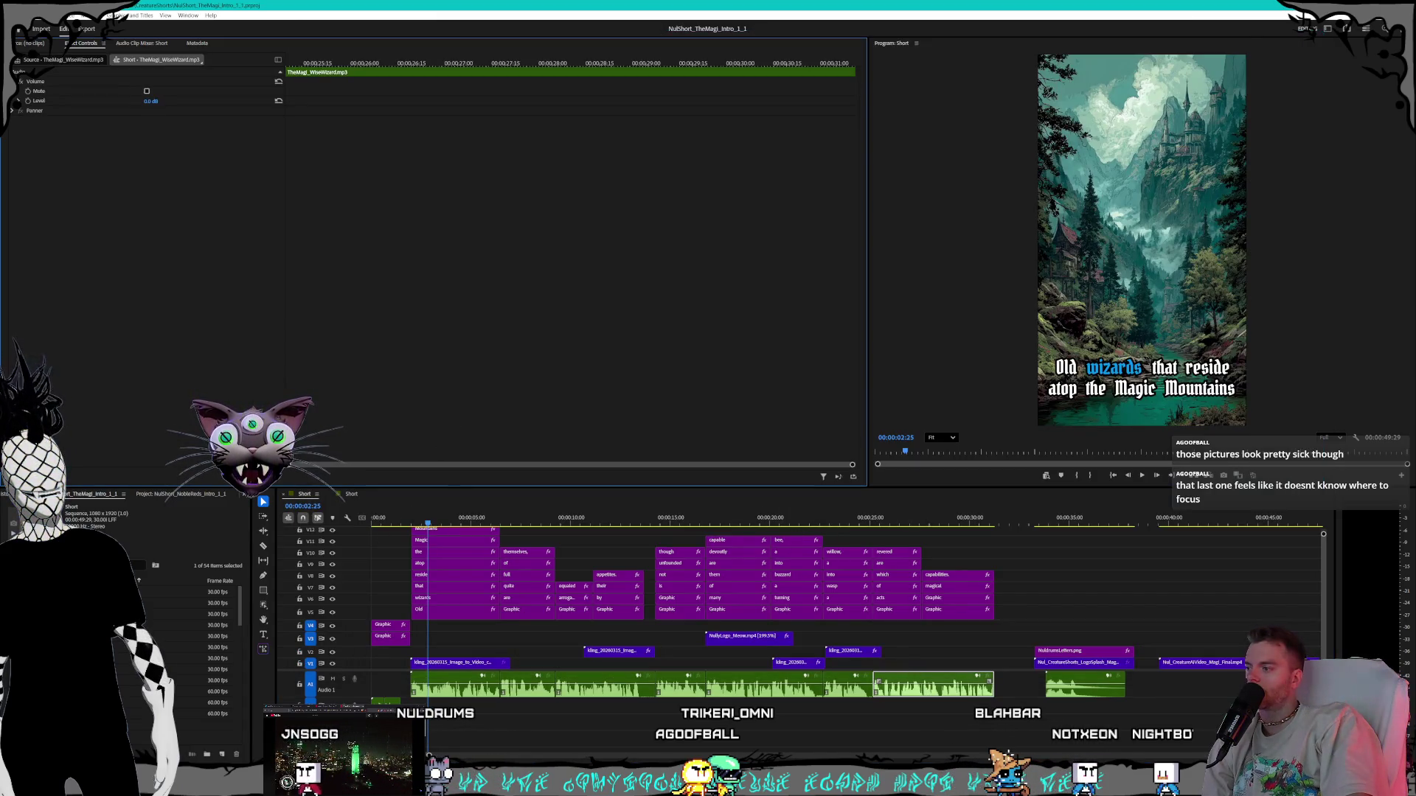
key("alt+Tab")
key("Escape")
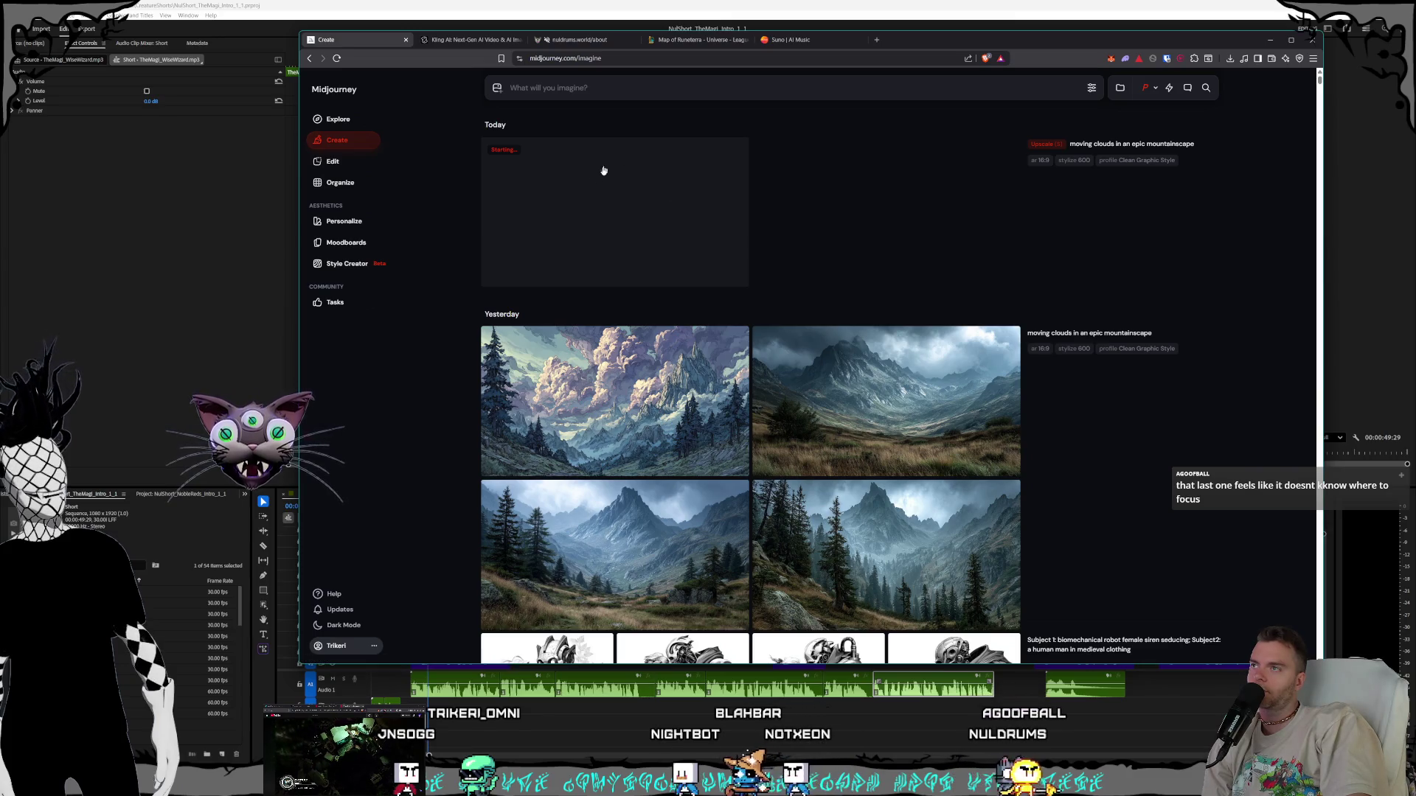
left_click(471, 39)
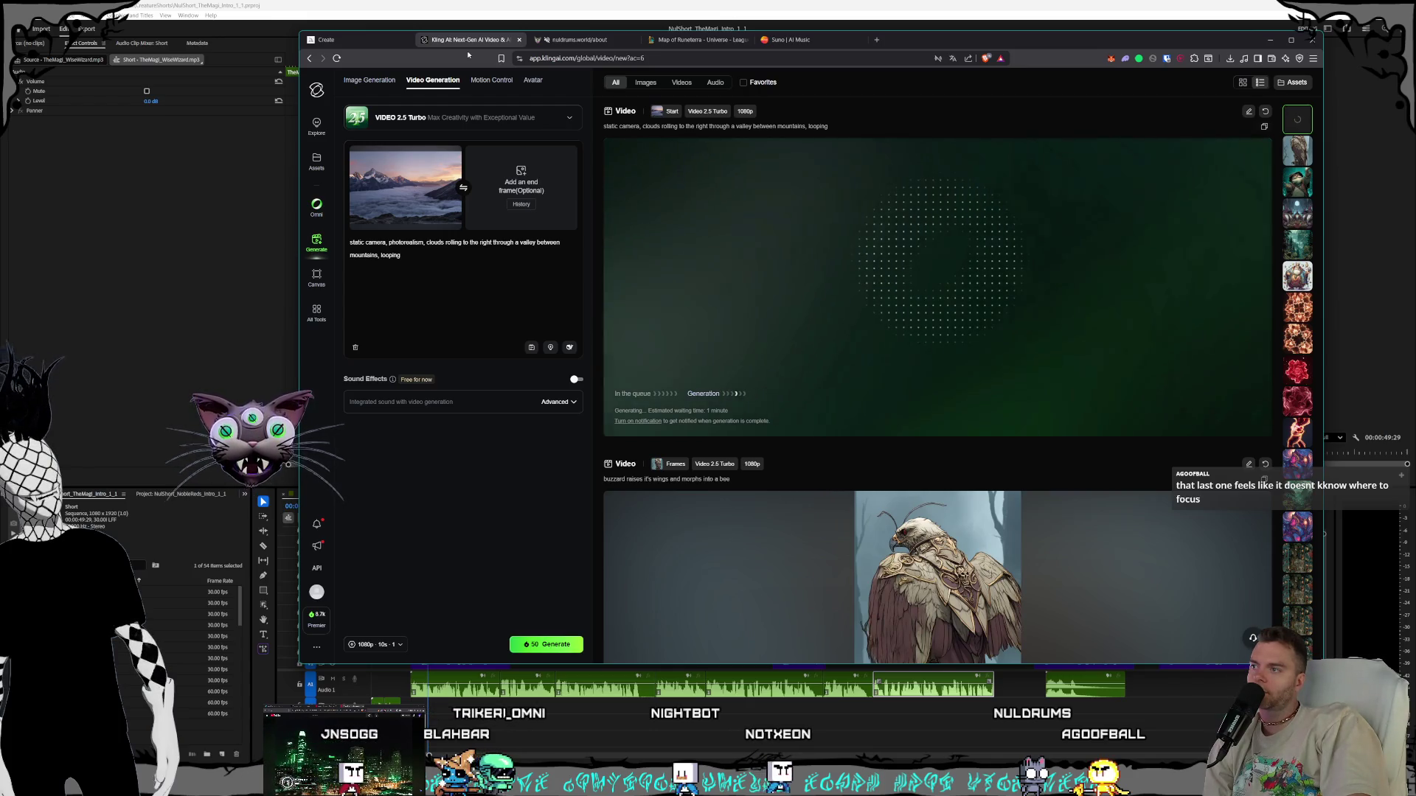
left_click(360, 41)
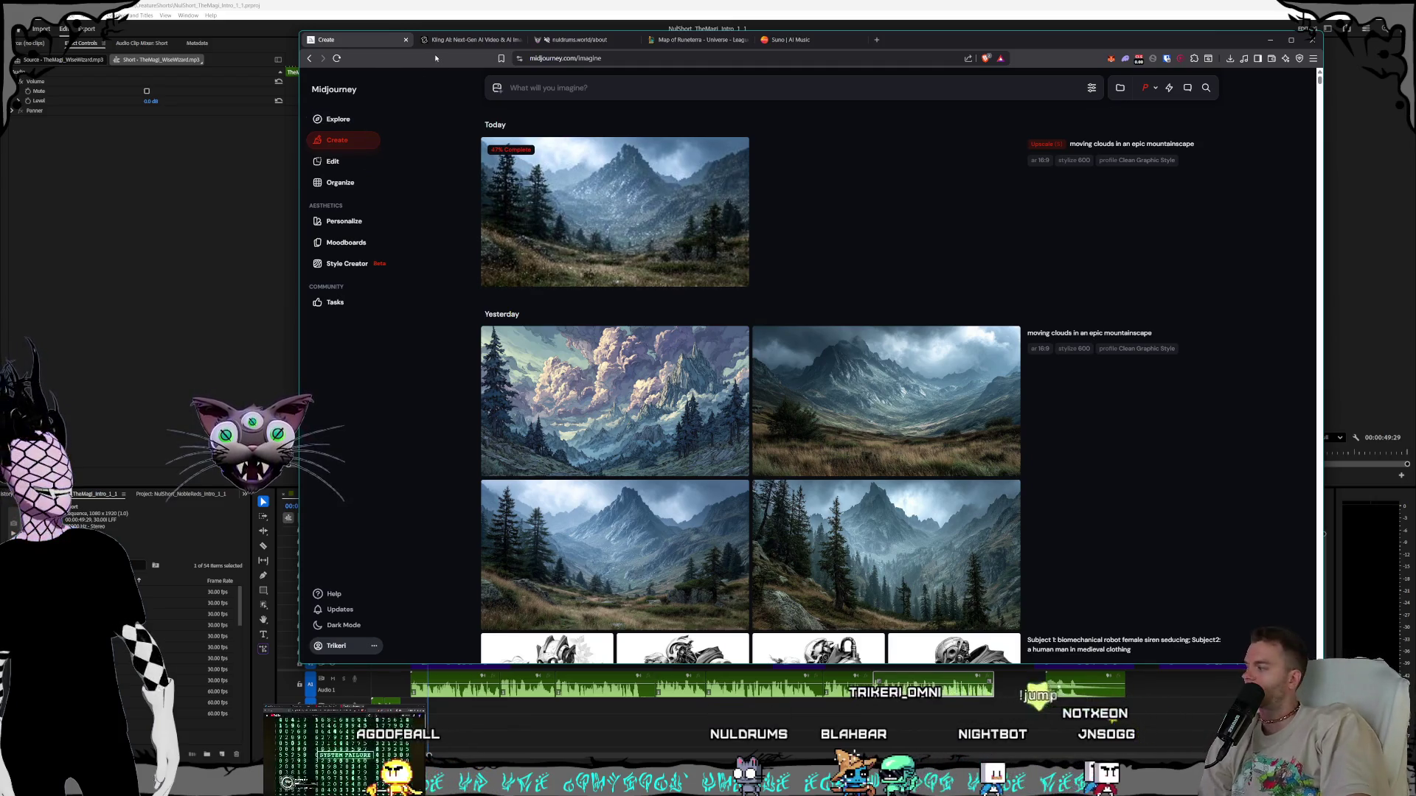
Check Kling progress, view the finished upscale, then open the original mountain-valley image enlarged
left_click(464, 40)
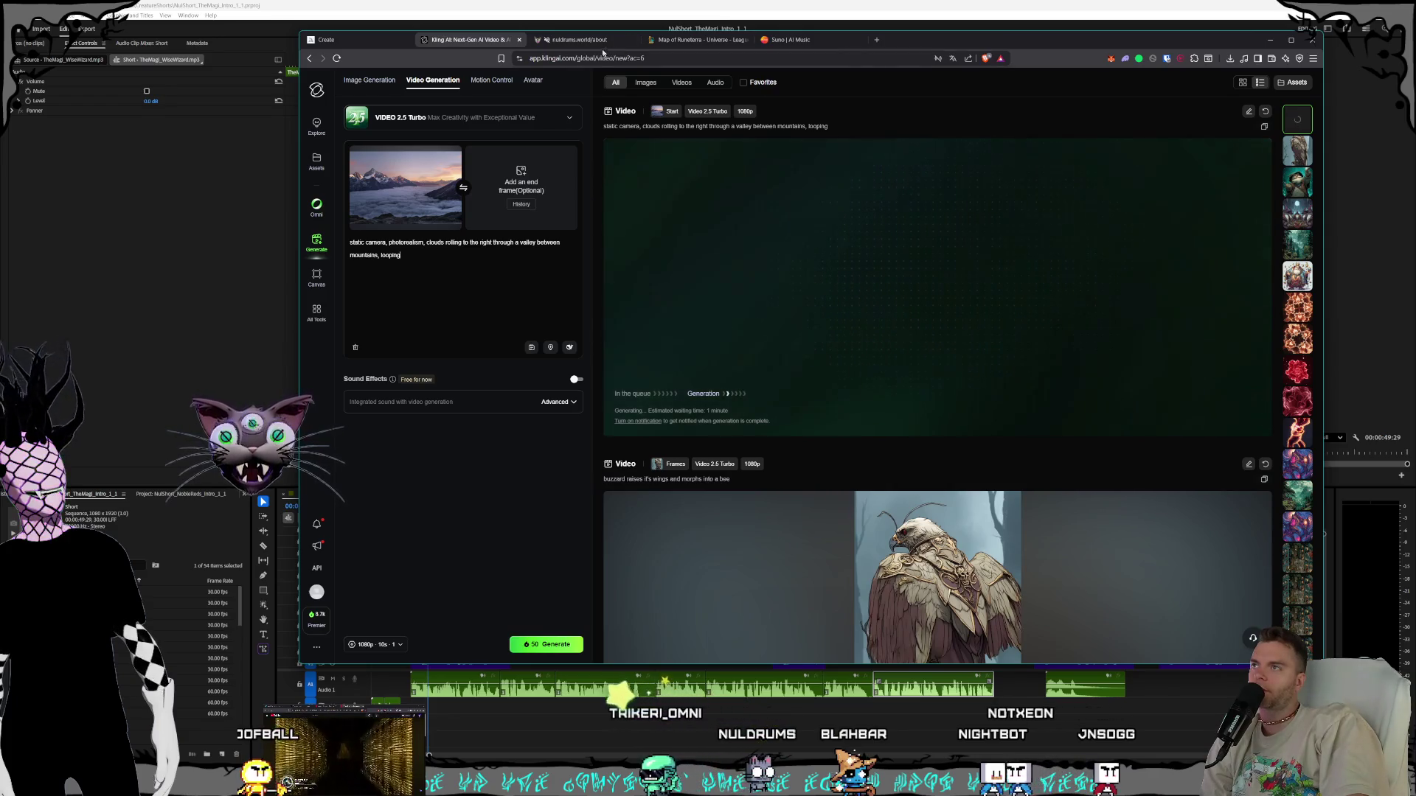
left_click(368, 42)
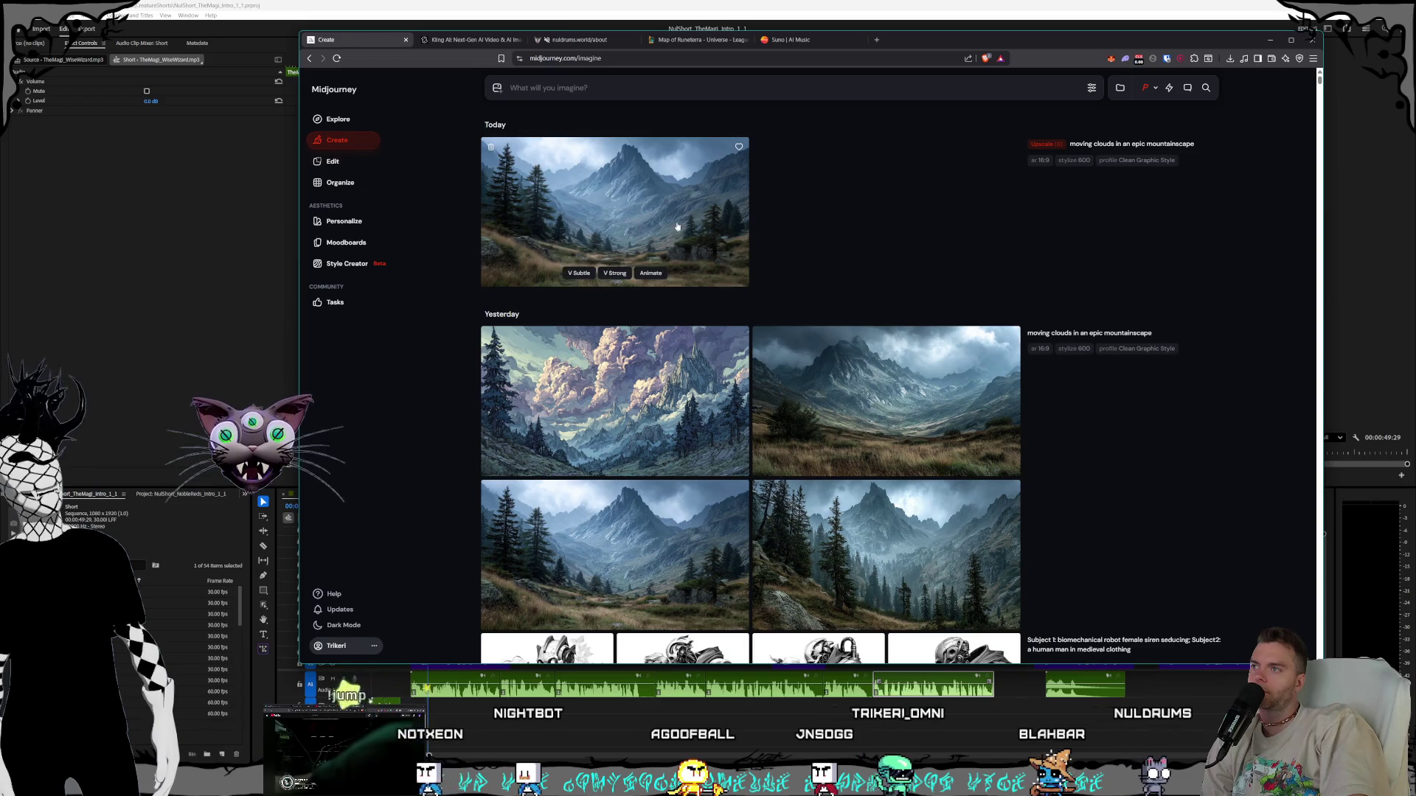
left_click(715, 273)
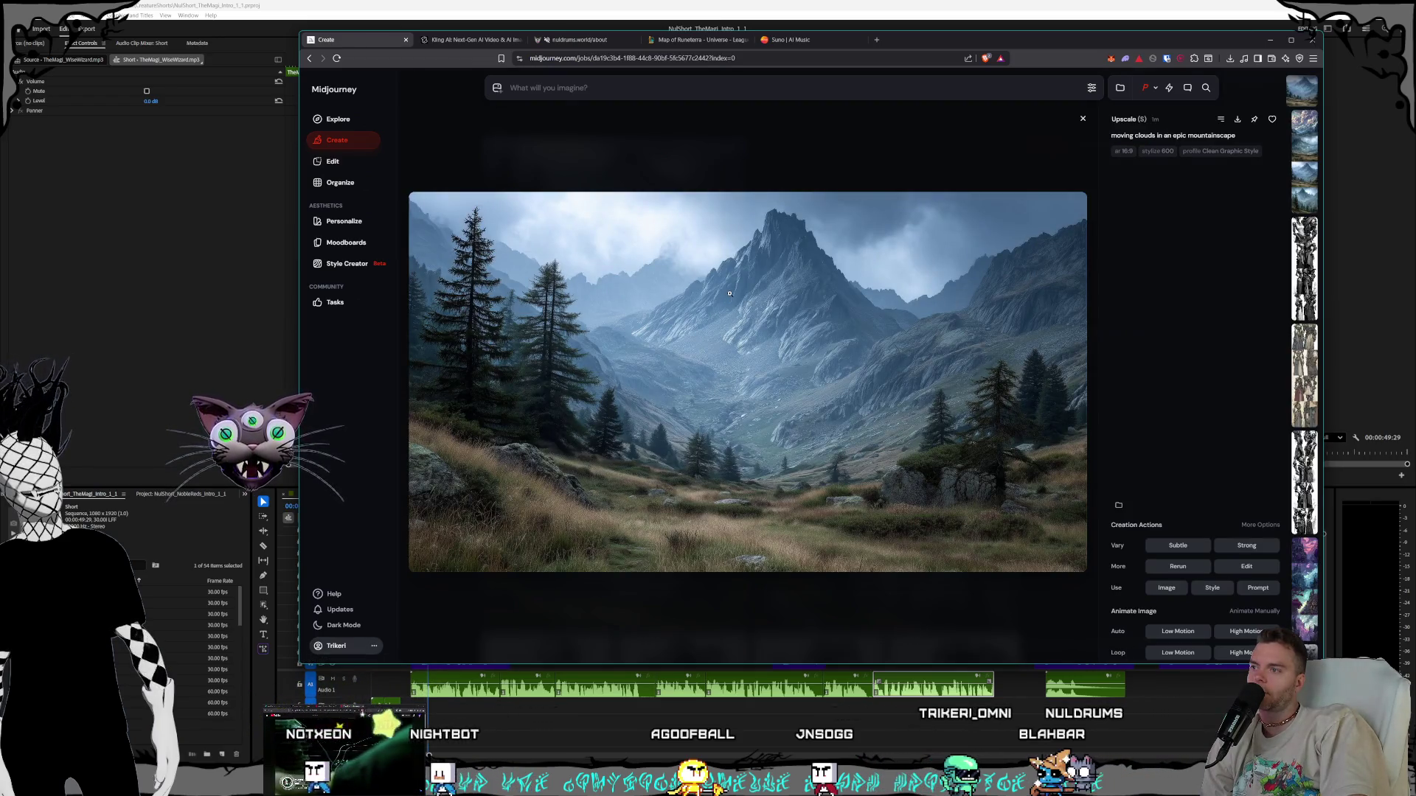
left_click(709, 159)
scroll(644, 462, "down", 1)
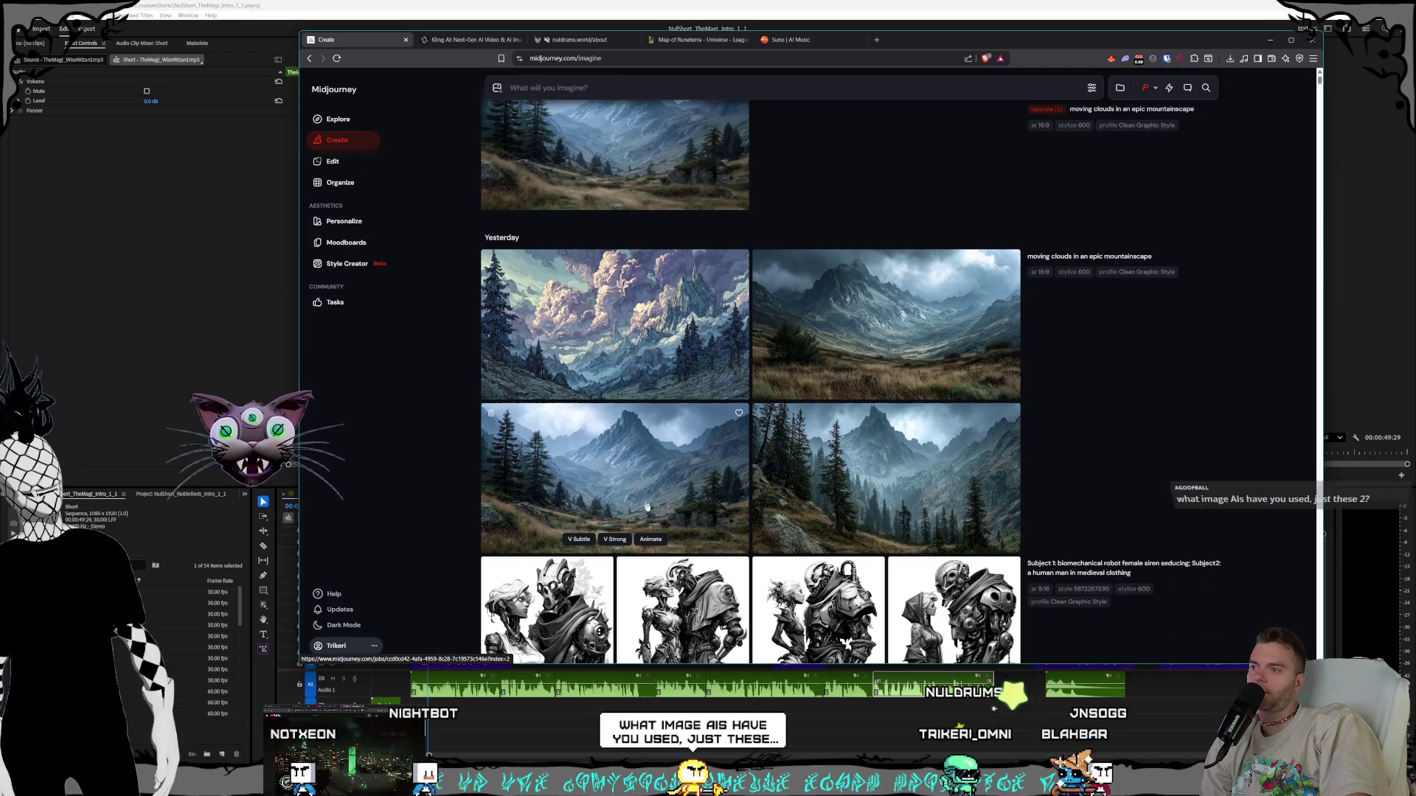
left_click(644, 462)
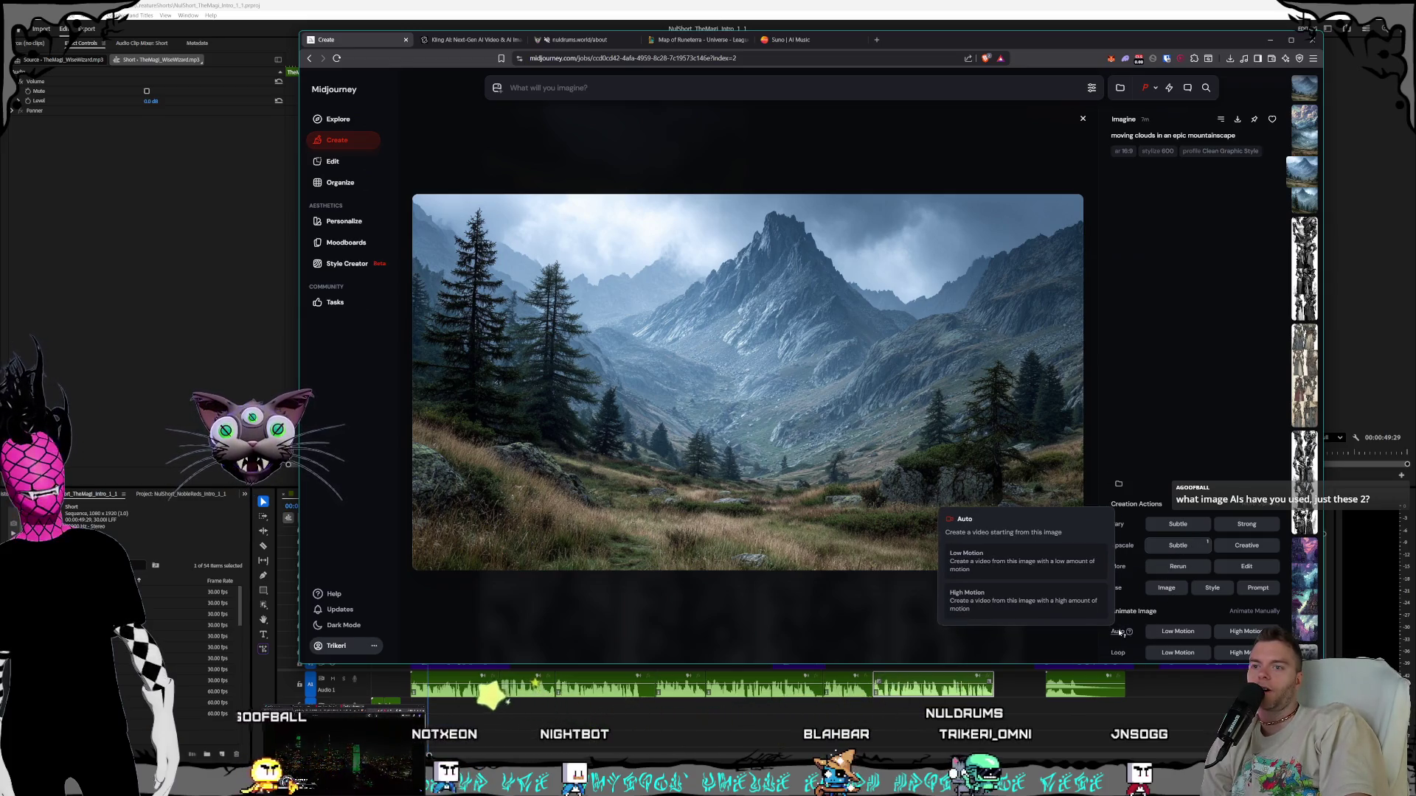
Submit a Low Motion loop animation and load the manual animate prompt with this start frame
left_click(1173, 654)
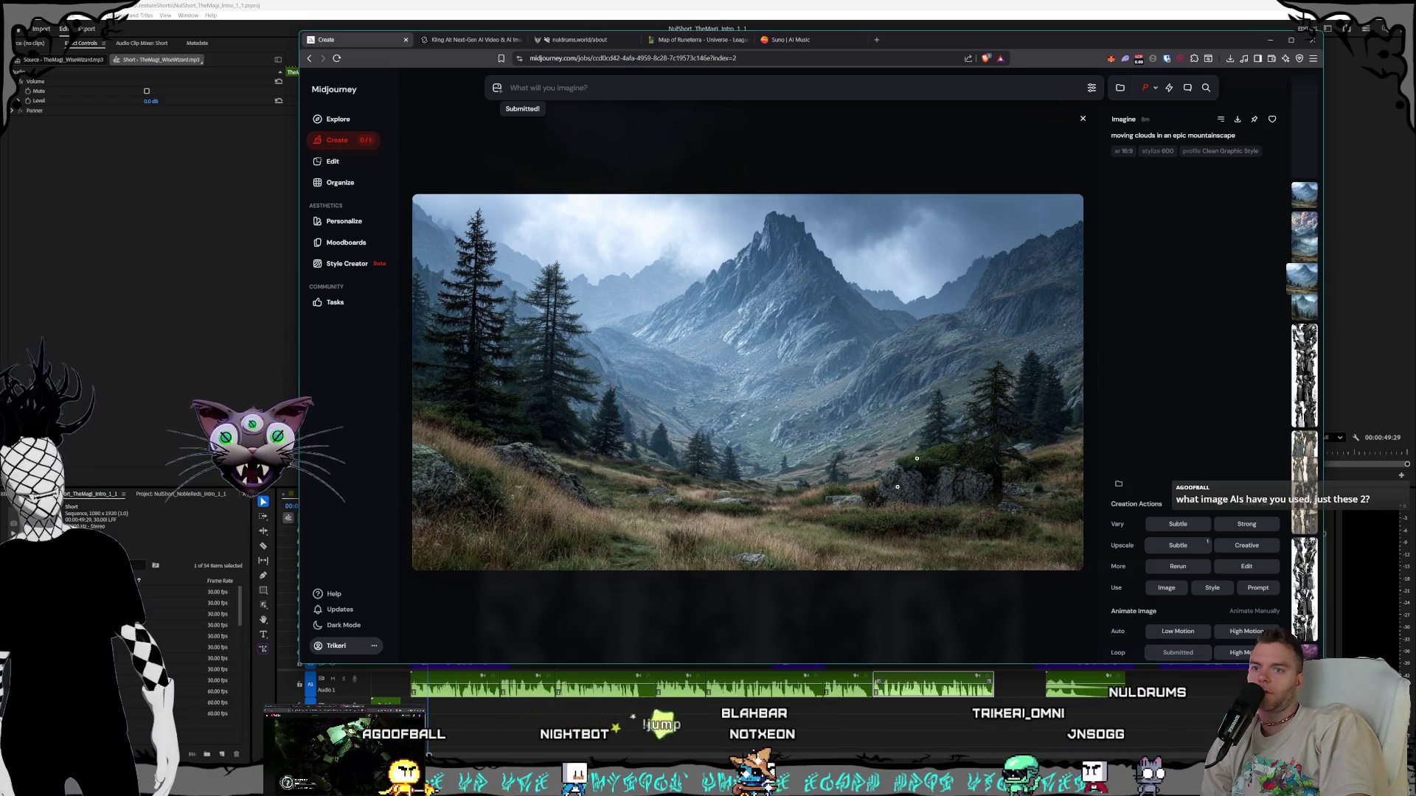
left_click(1252, 612)
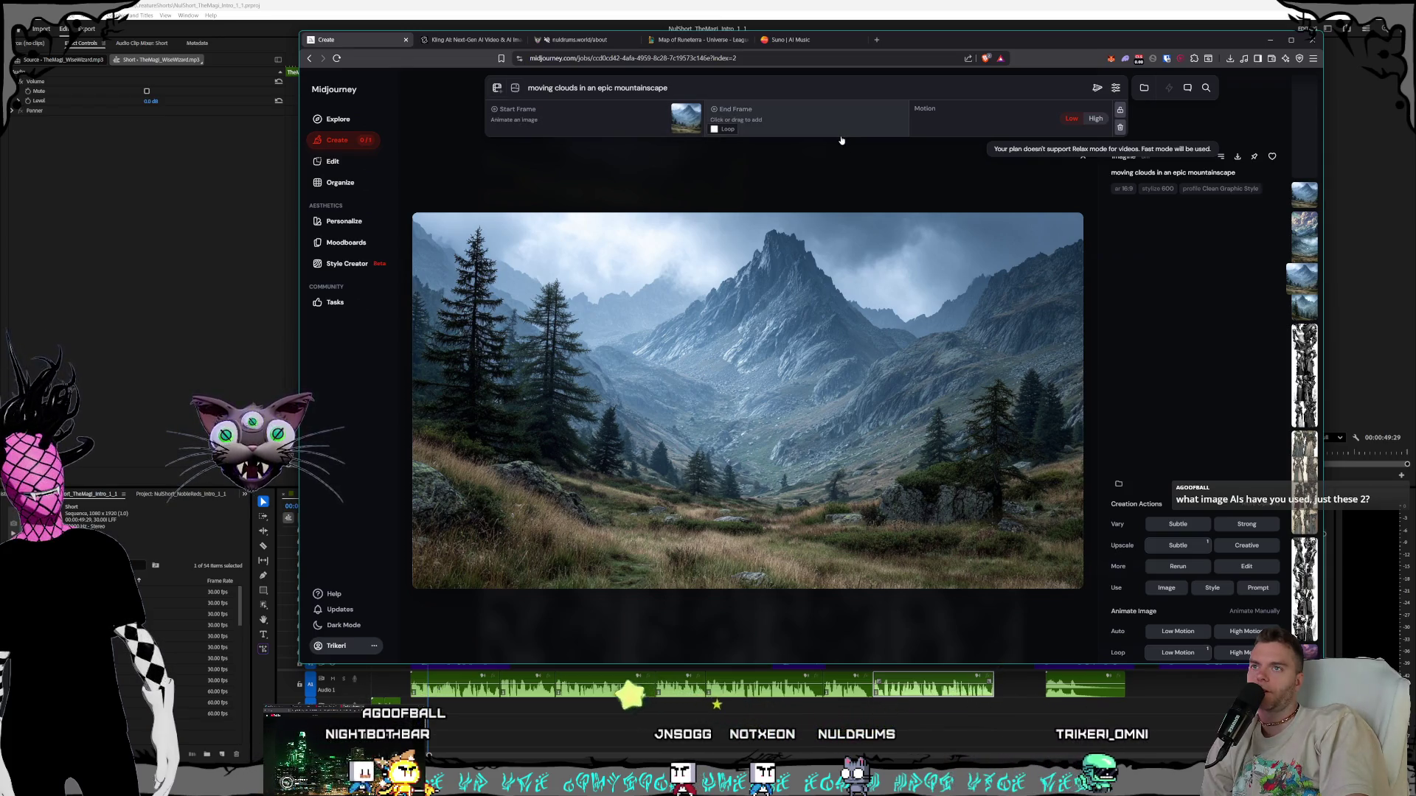
Back on the grid, delete the prompt text and clear the start-frame image prompts
key("Return")
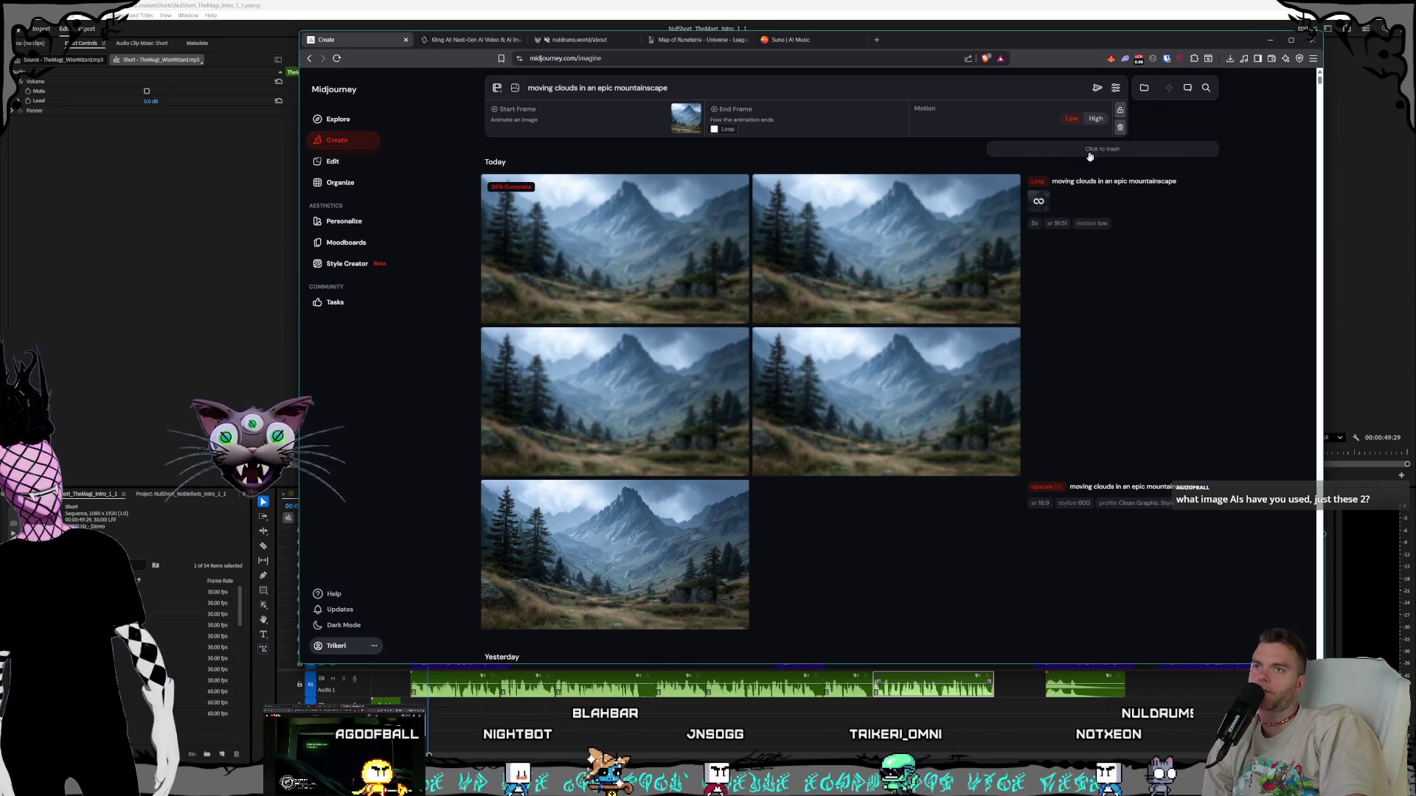
mouse_move(1056, 198)
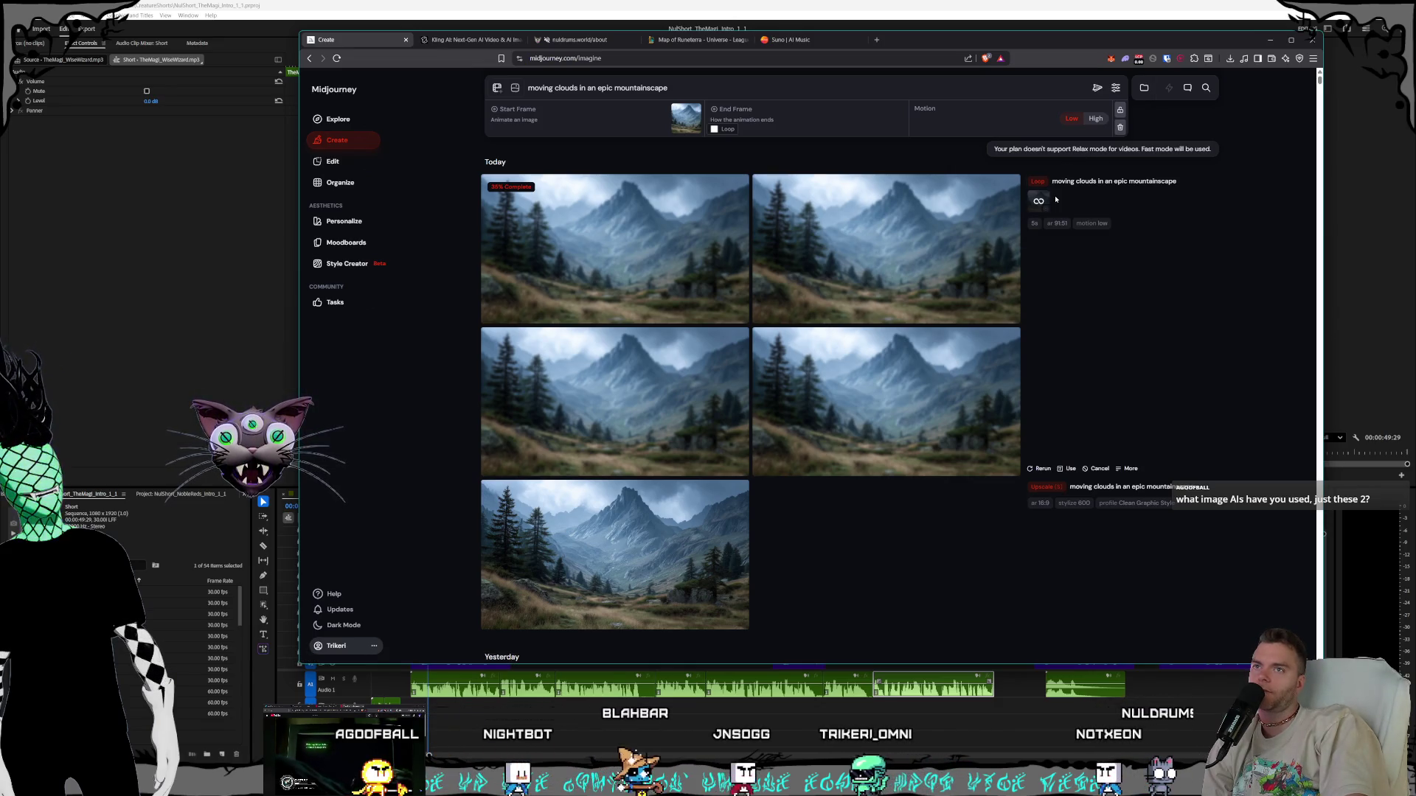
left_click(1115, 87)
left_click(1114, 87)
left_click_drag(708, 88, 372, 80)
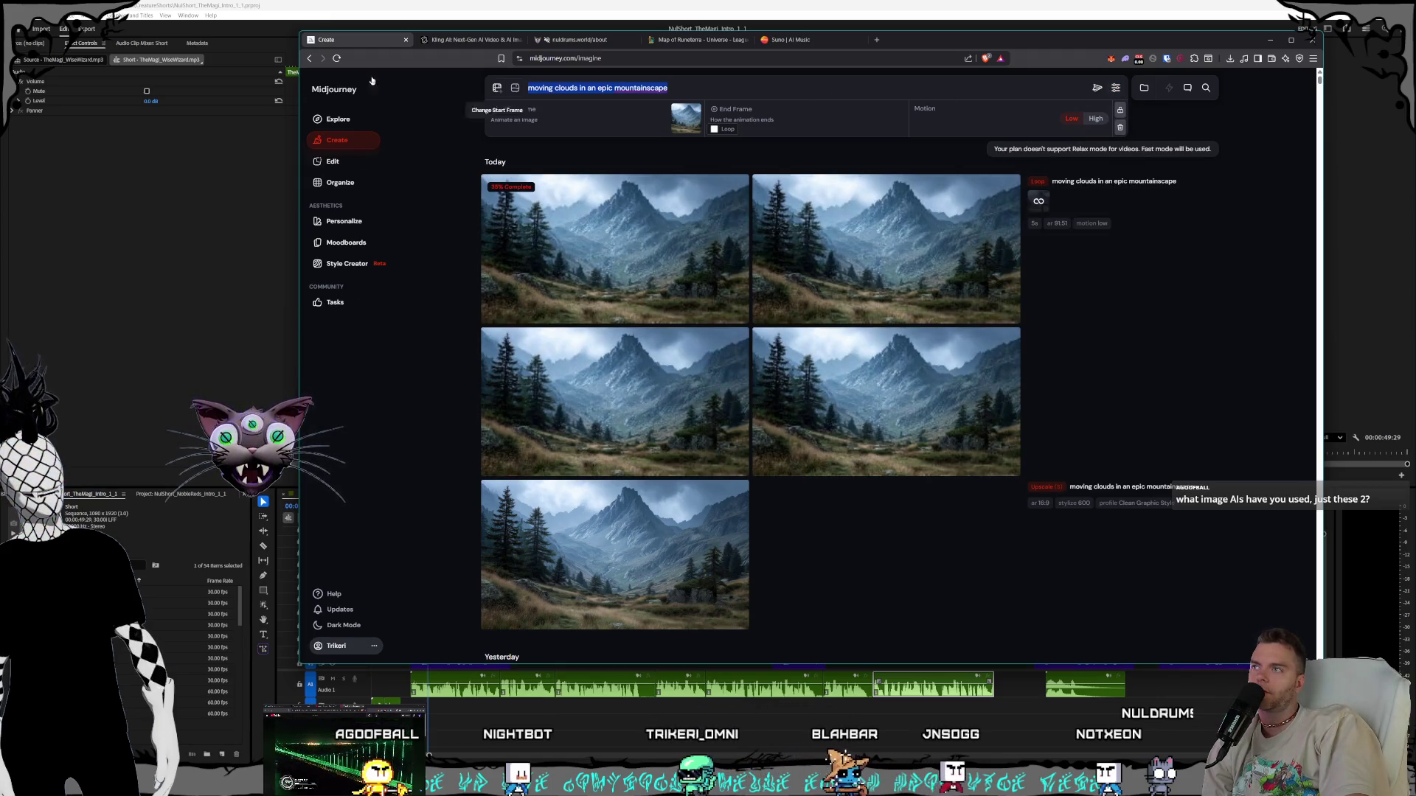
key("BackSpace")
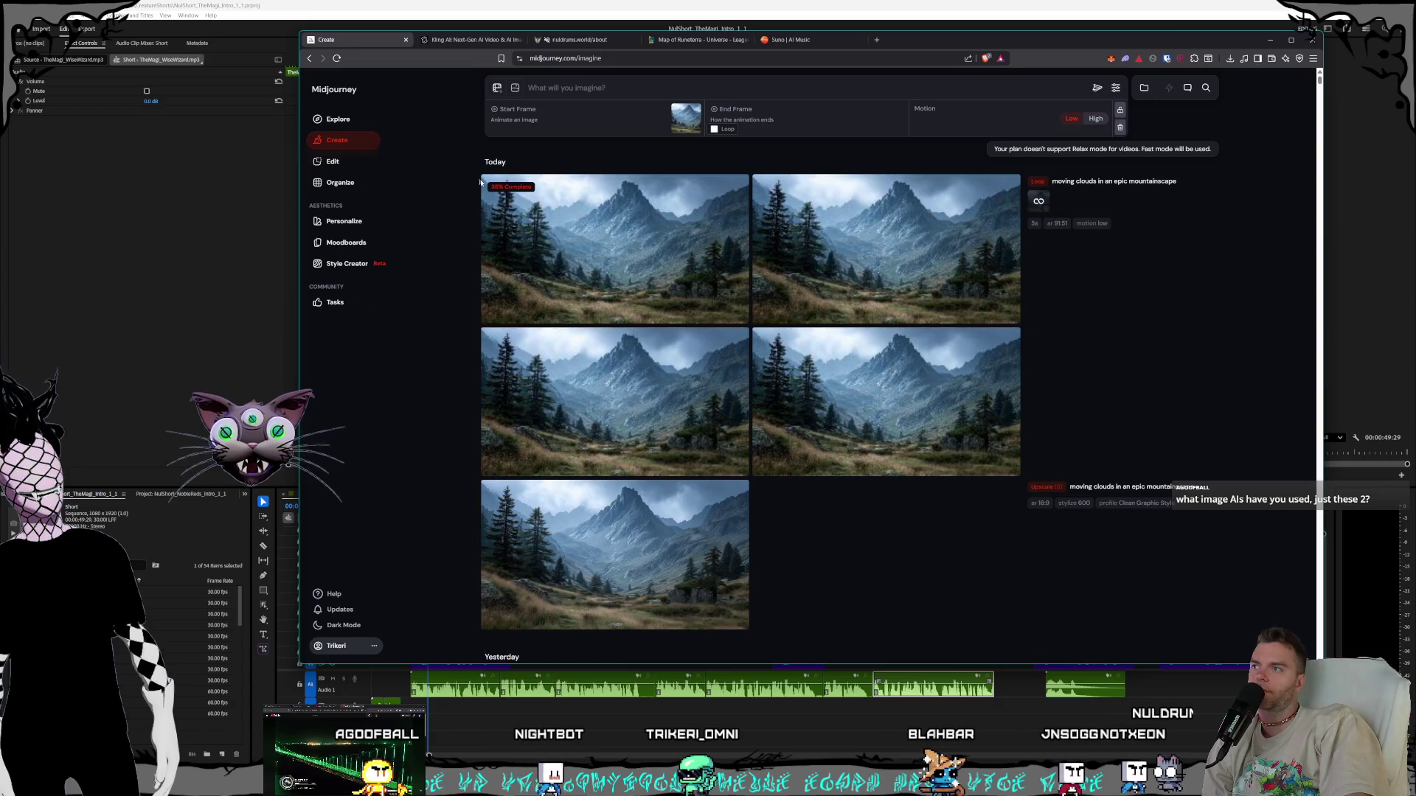
mouse_move(1094, 202)
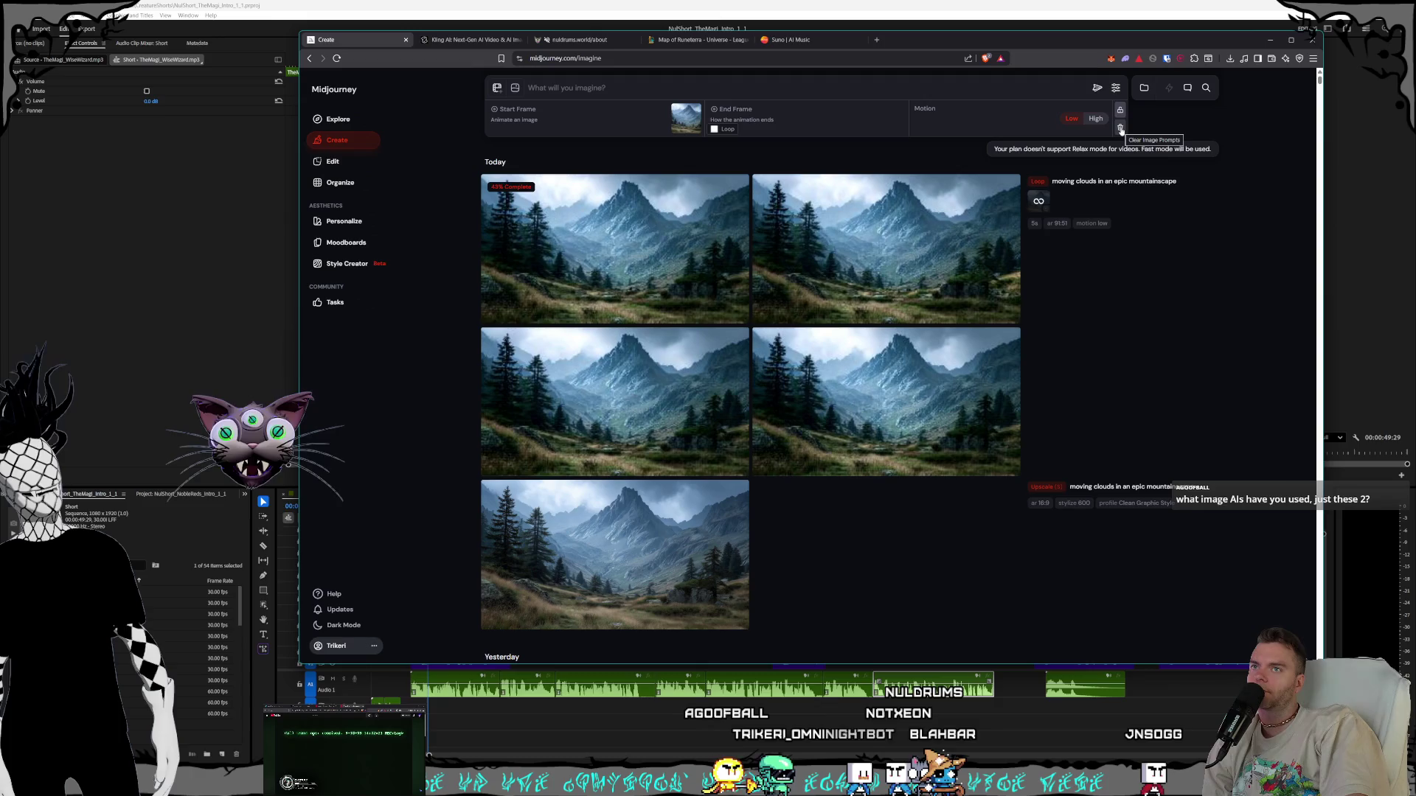
left_click(1120, 129)
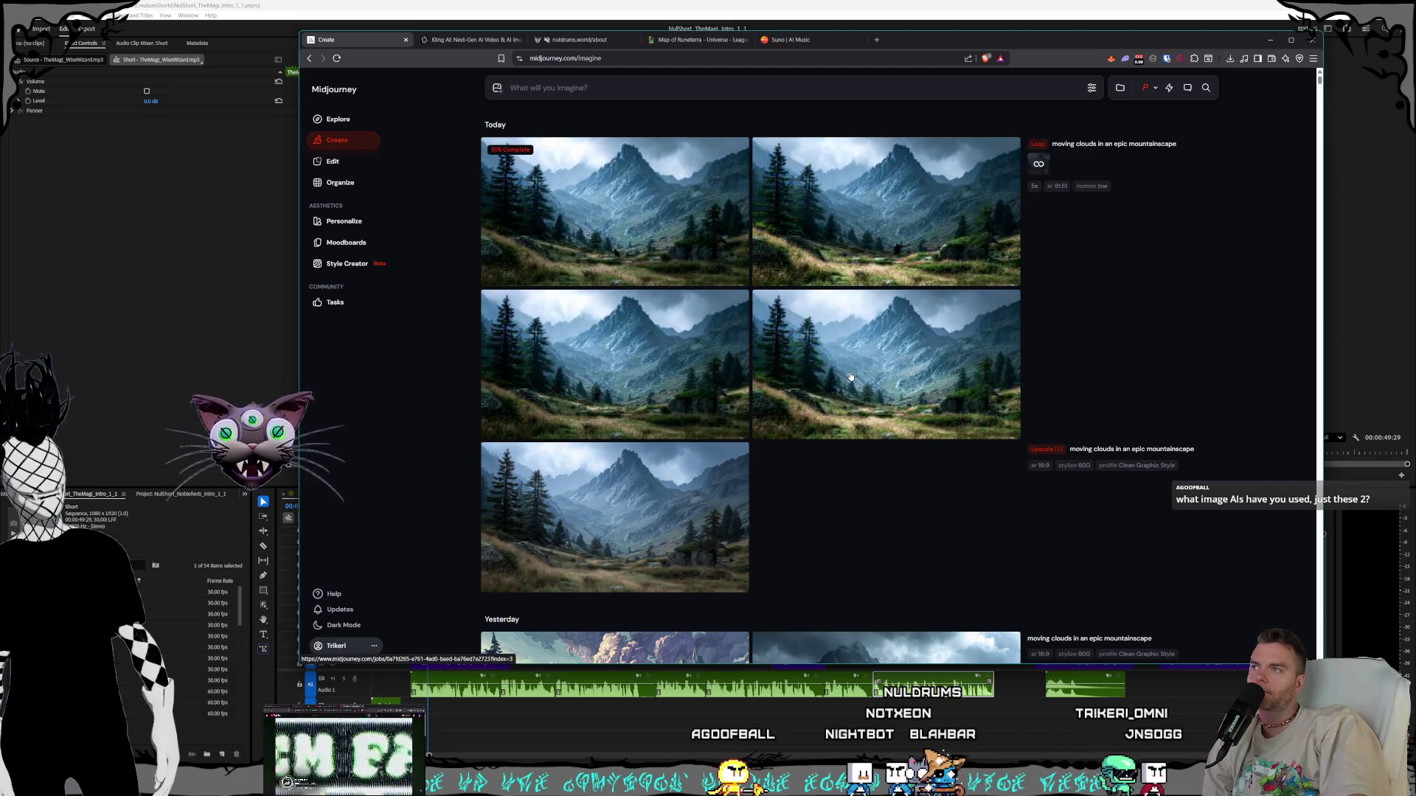
Play the finished Kling cloud-sea video full screen, then return to Midjourney Create
left_click(450, 40)
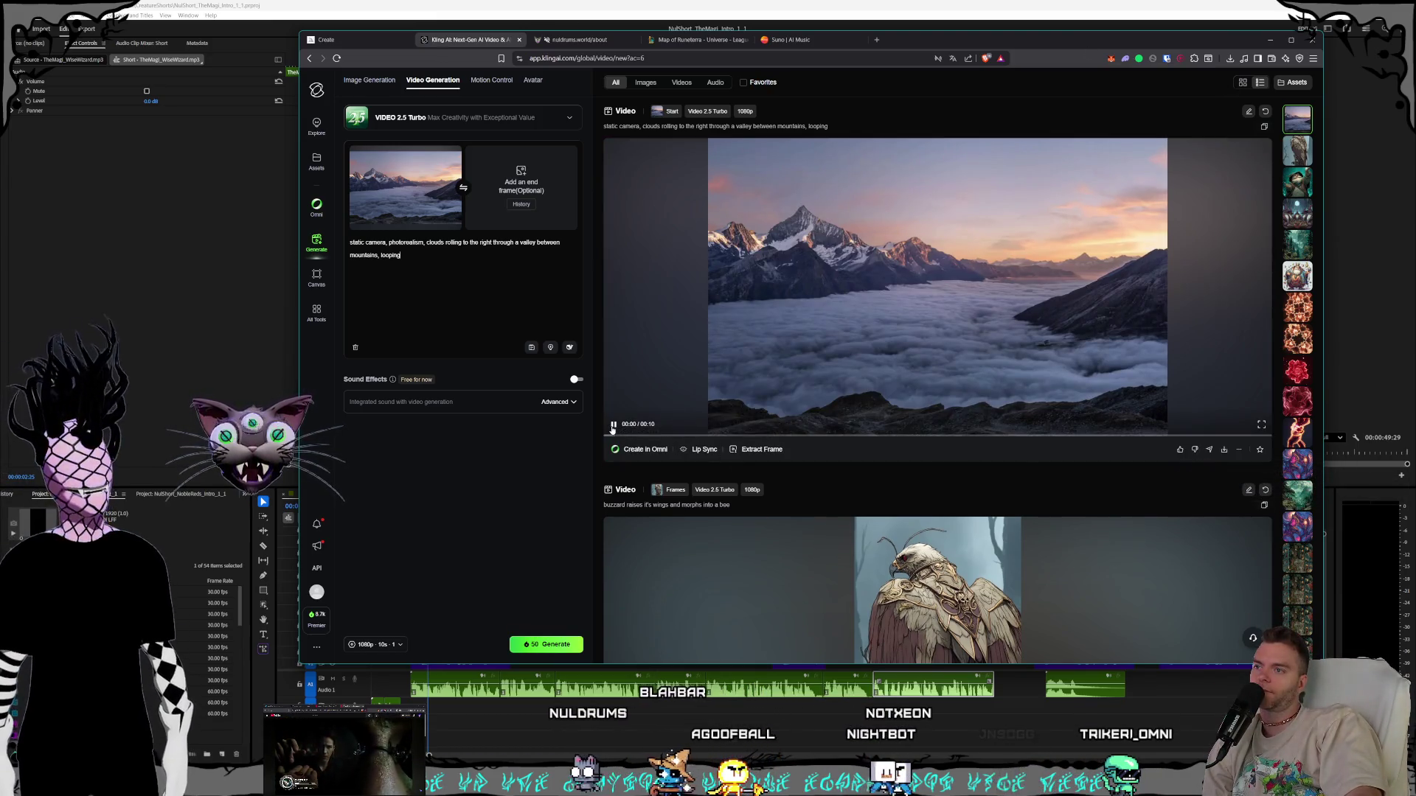
left_click(751, 440)
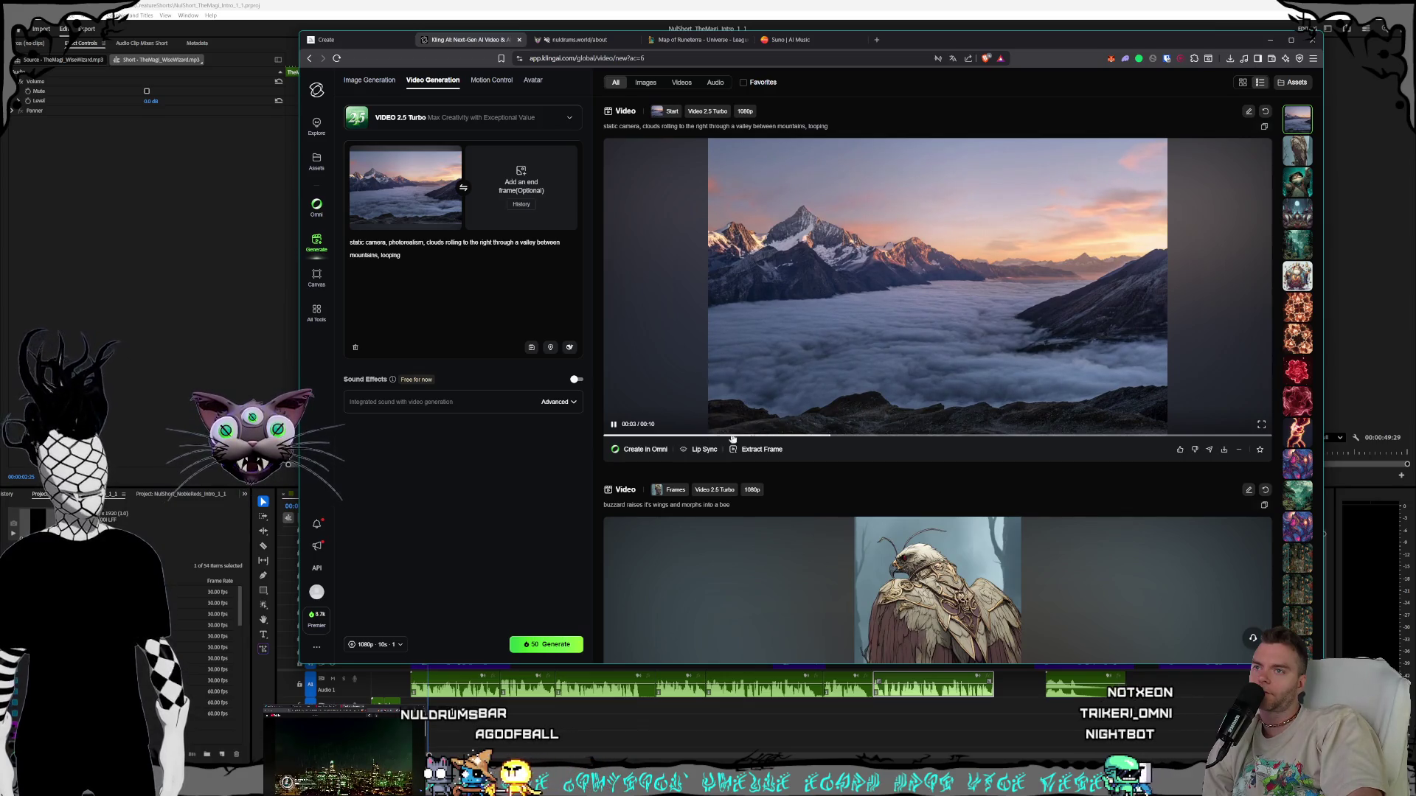
left_click(1261, 424)
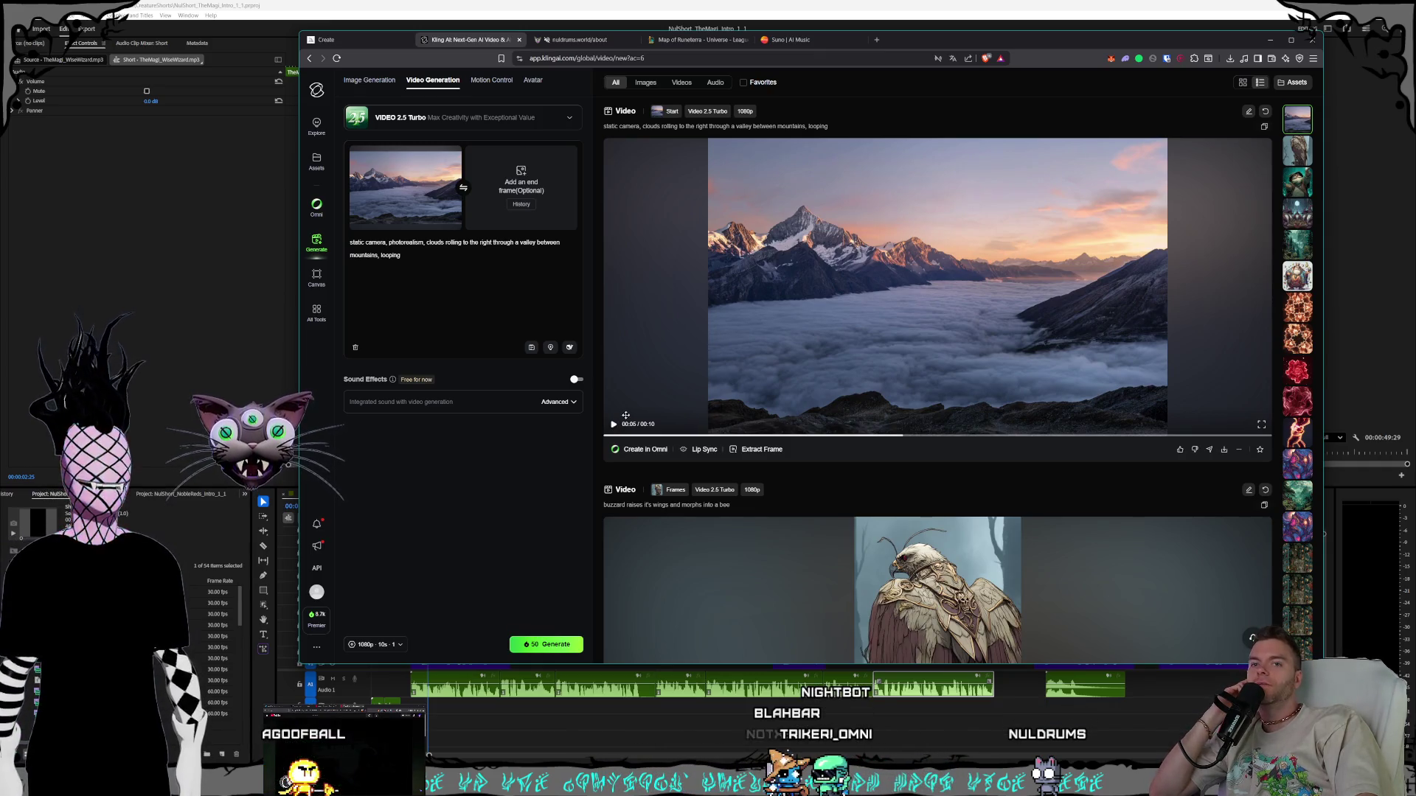
left_click(362, 43)
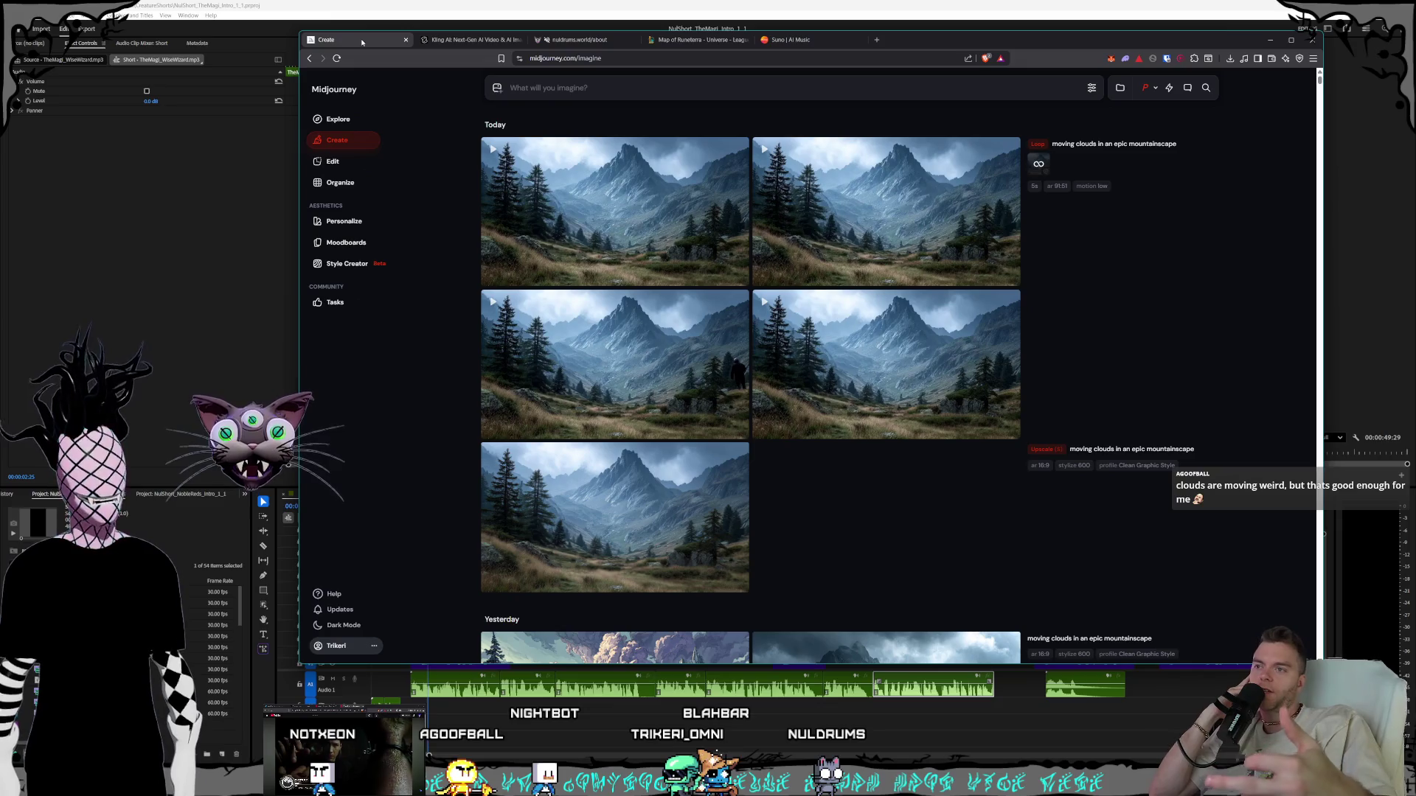
Glance at the Kling cloud-sea video, then preview two mountain-valley videos in Midjourney
left_click(496, 39)
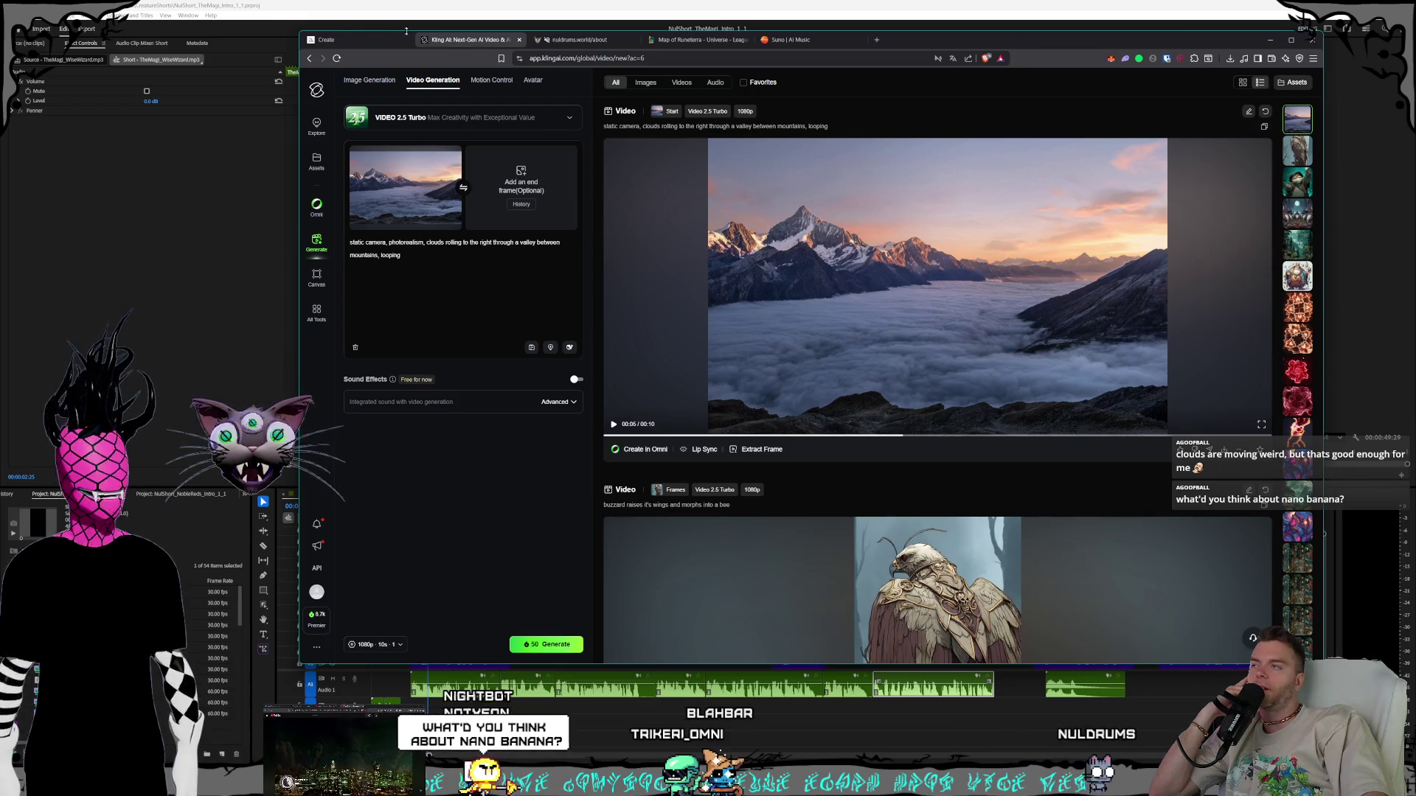
left_click(353, 39)
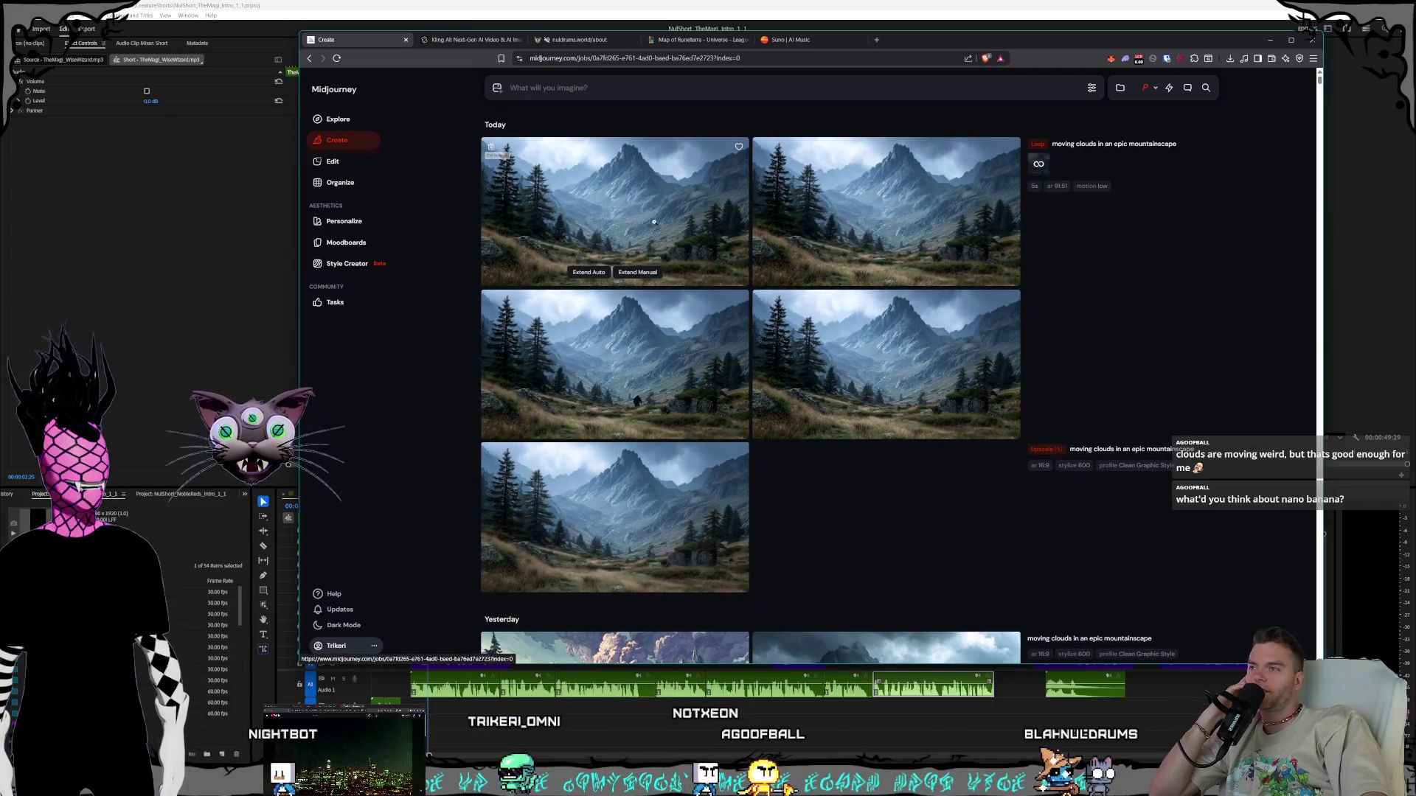
left_click(664, 259)
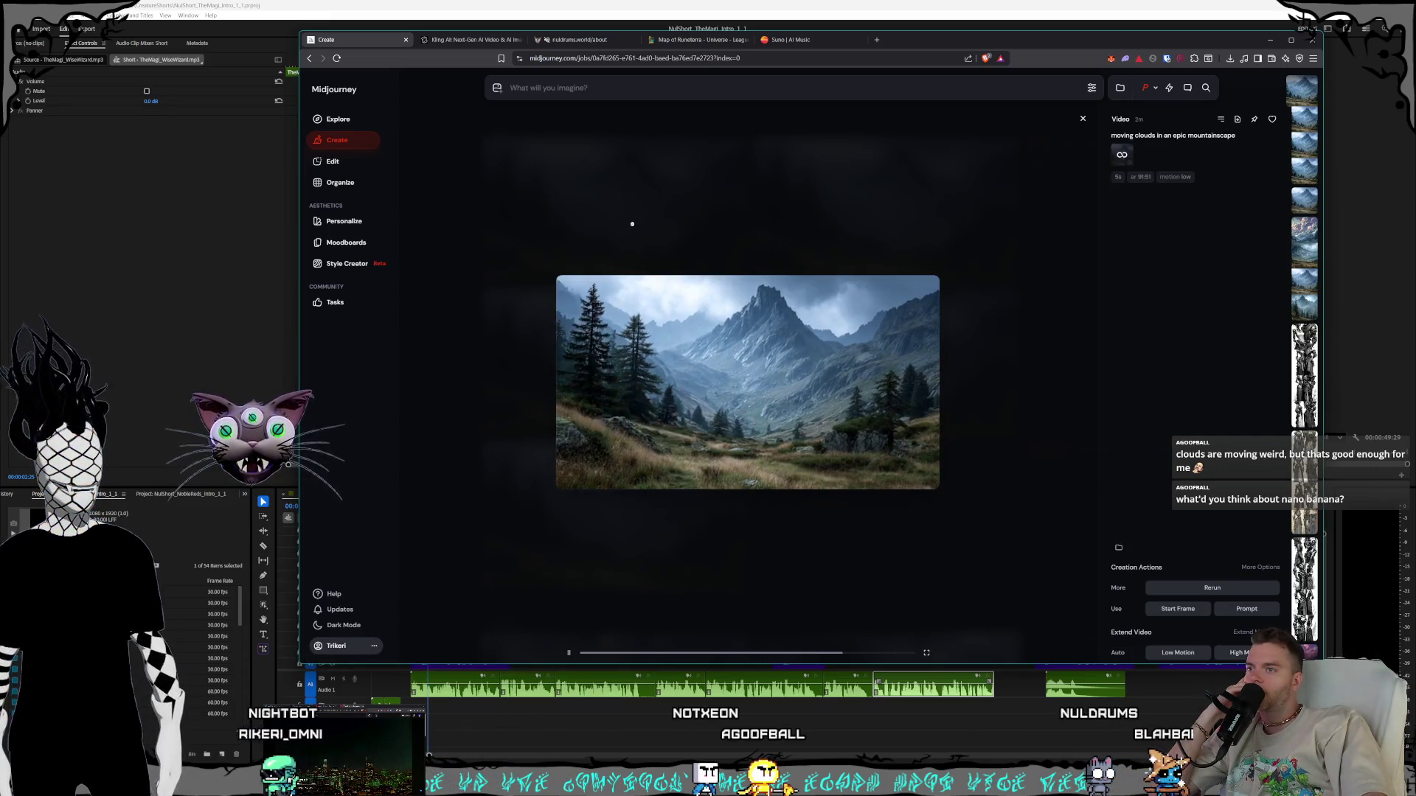
key("Escape")
left_click(694, 221)
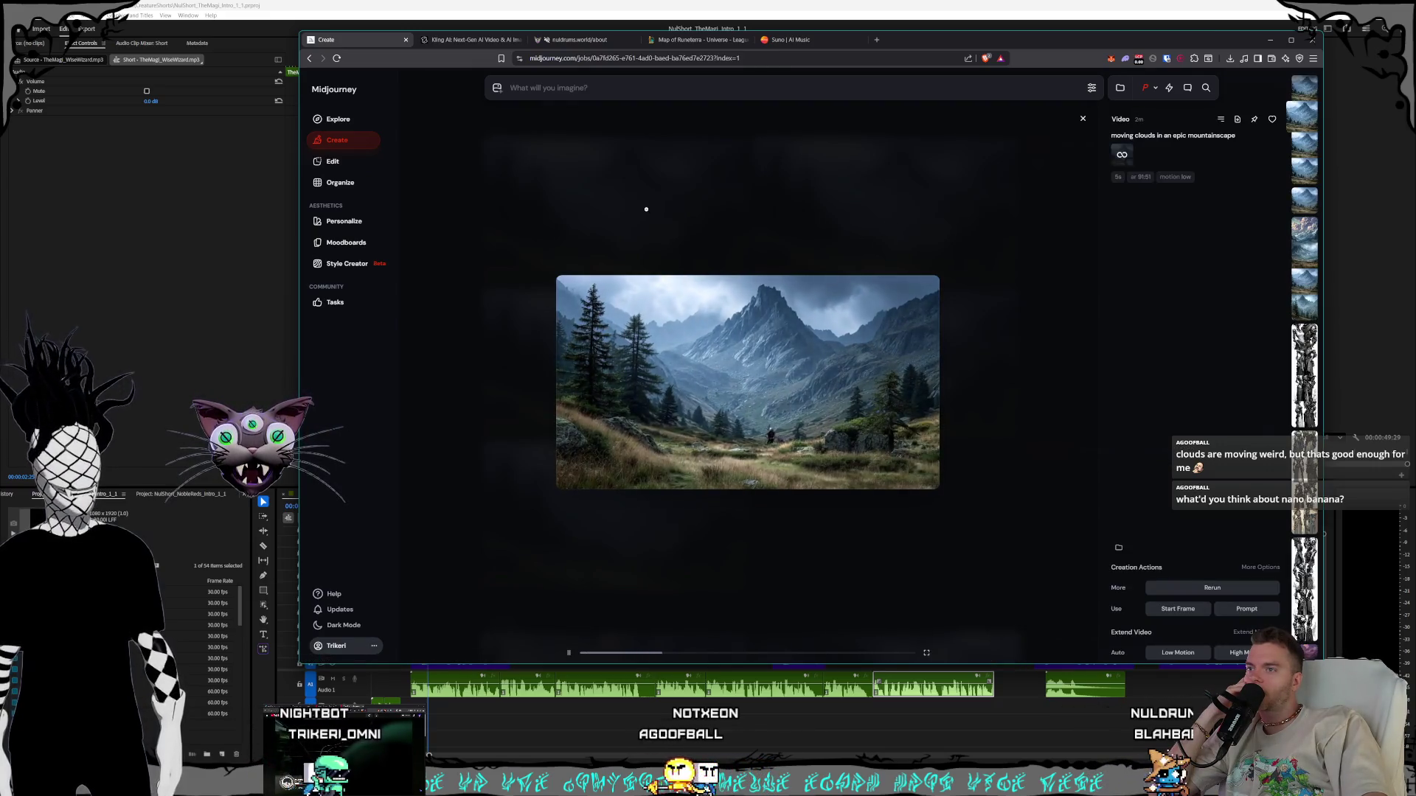
key("Escape")
Preview the middle-left mountain video, then go back to the Kling cloud-sea video
left_click(634, 310)
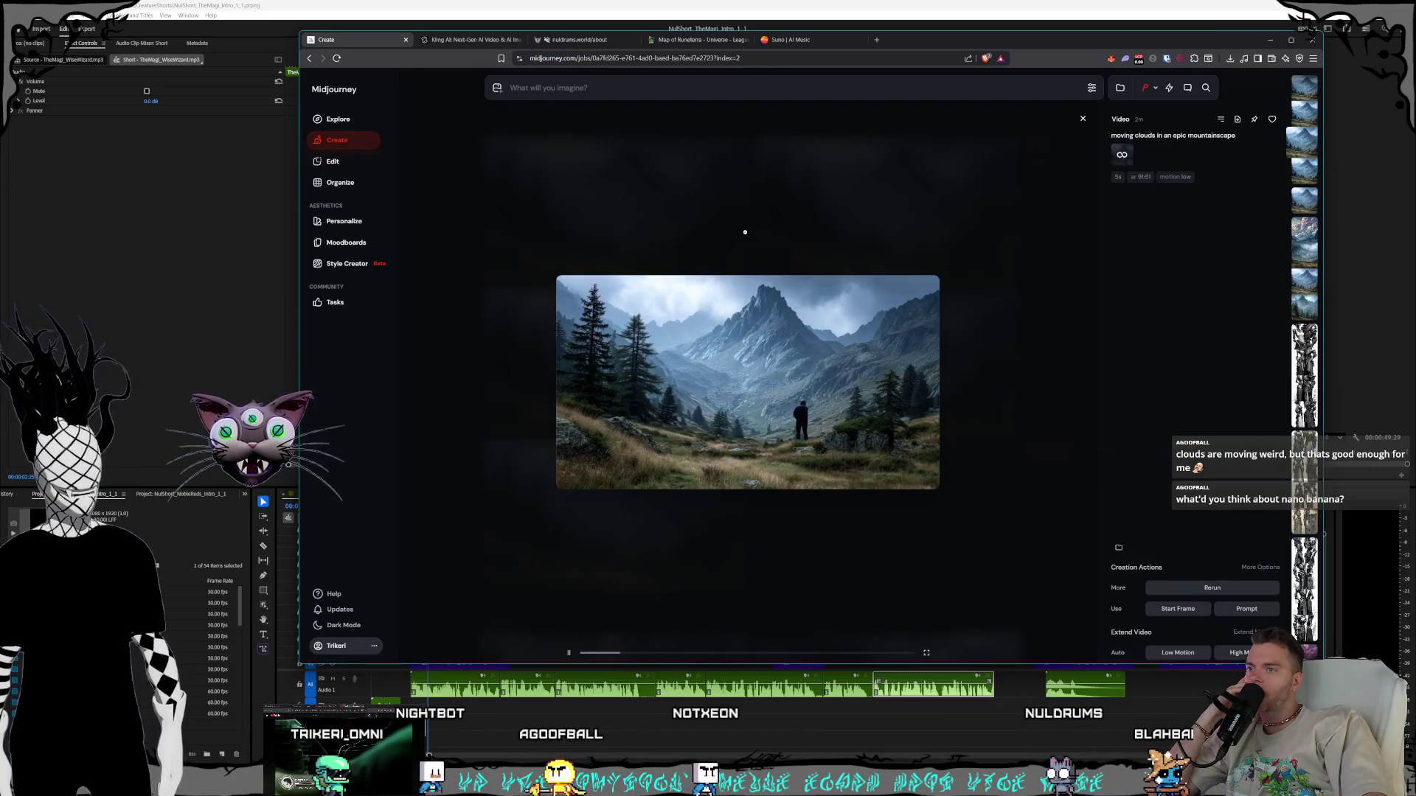
key("Escape")
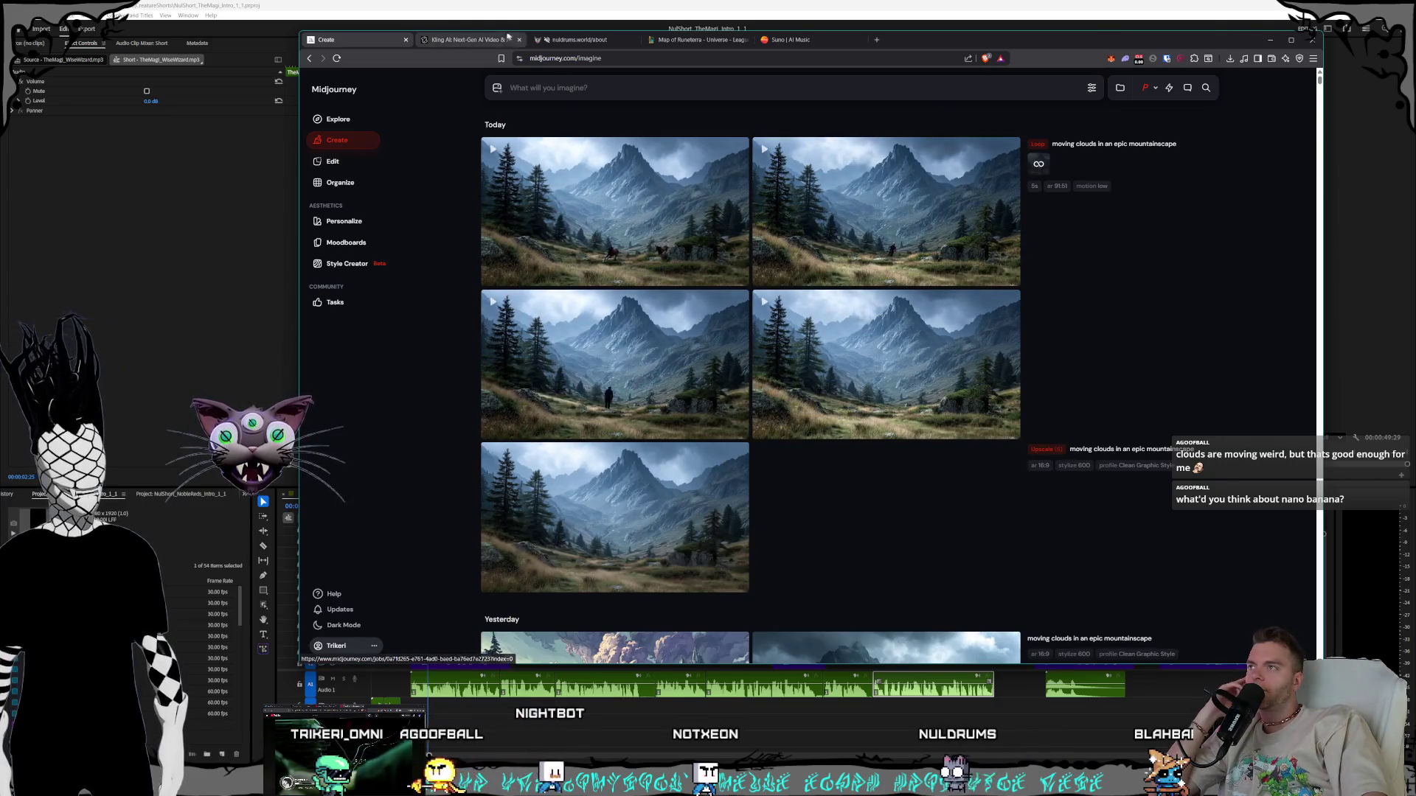
left_click(468, 40)
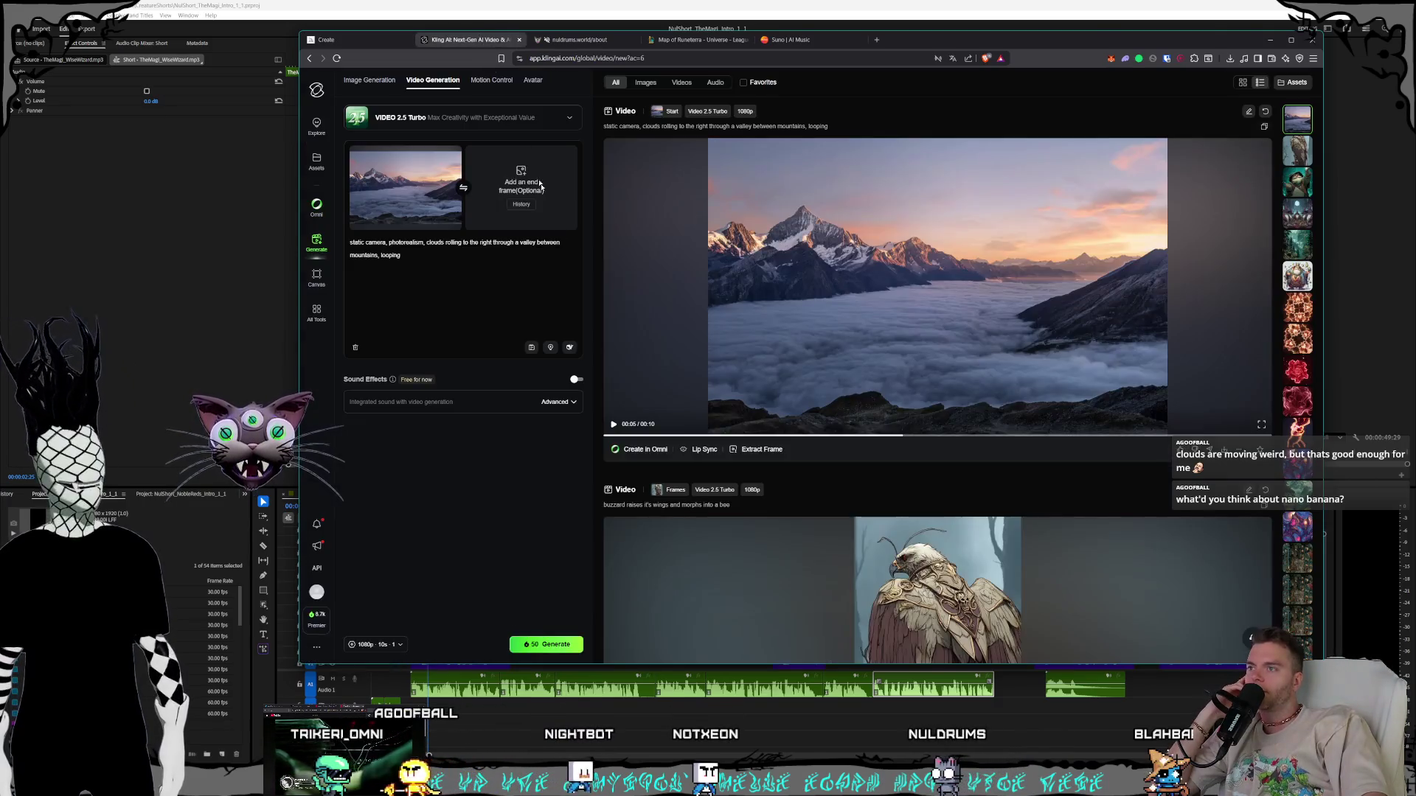
Replay the cloud-sea video, then save it as an MP4 into the Downloads folder
left_click(613, 434)
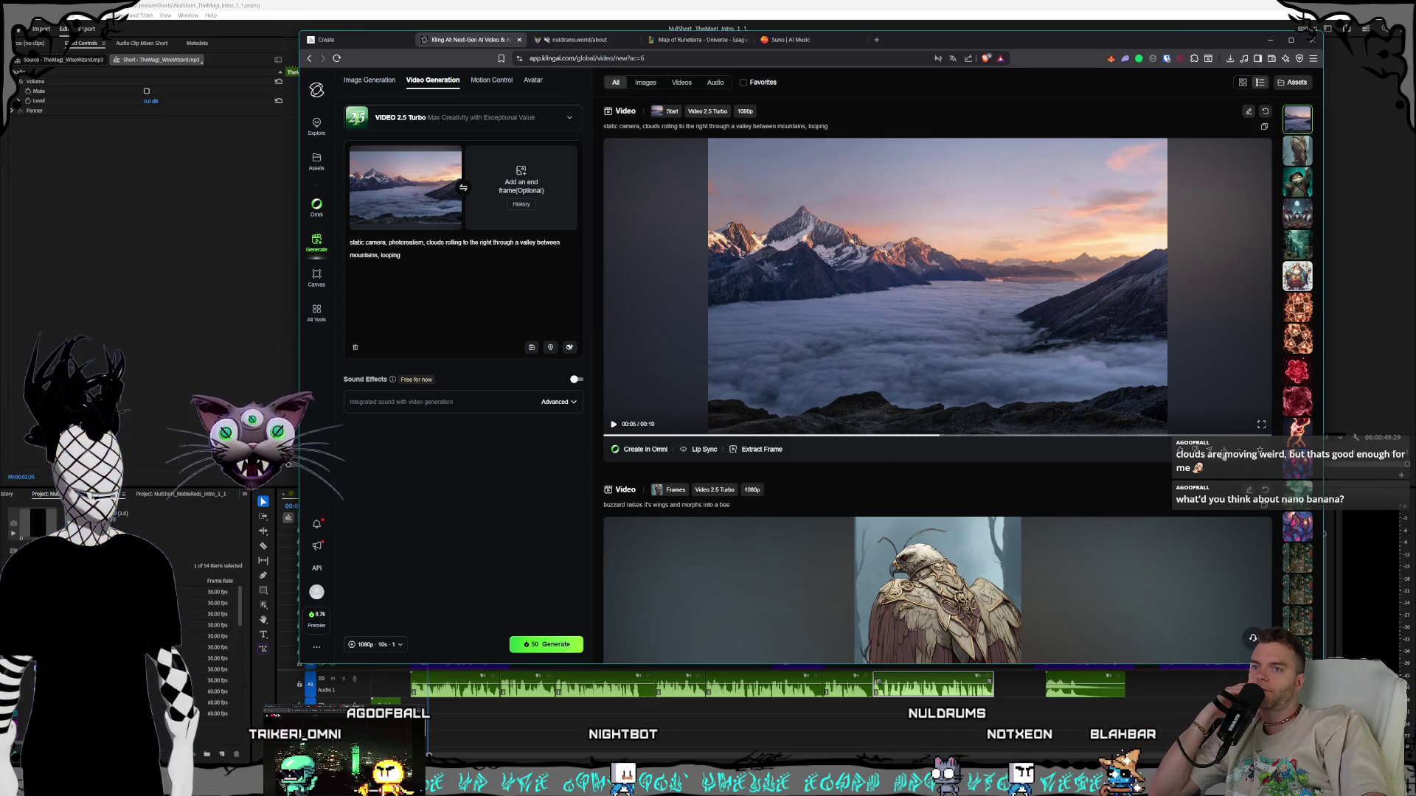
mouse_move(1224, 455)
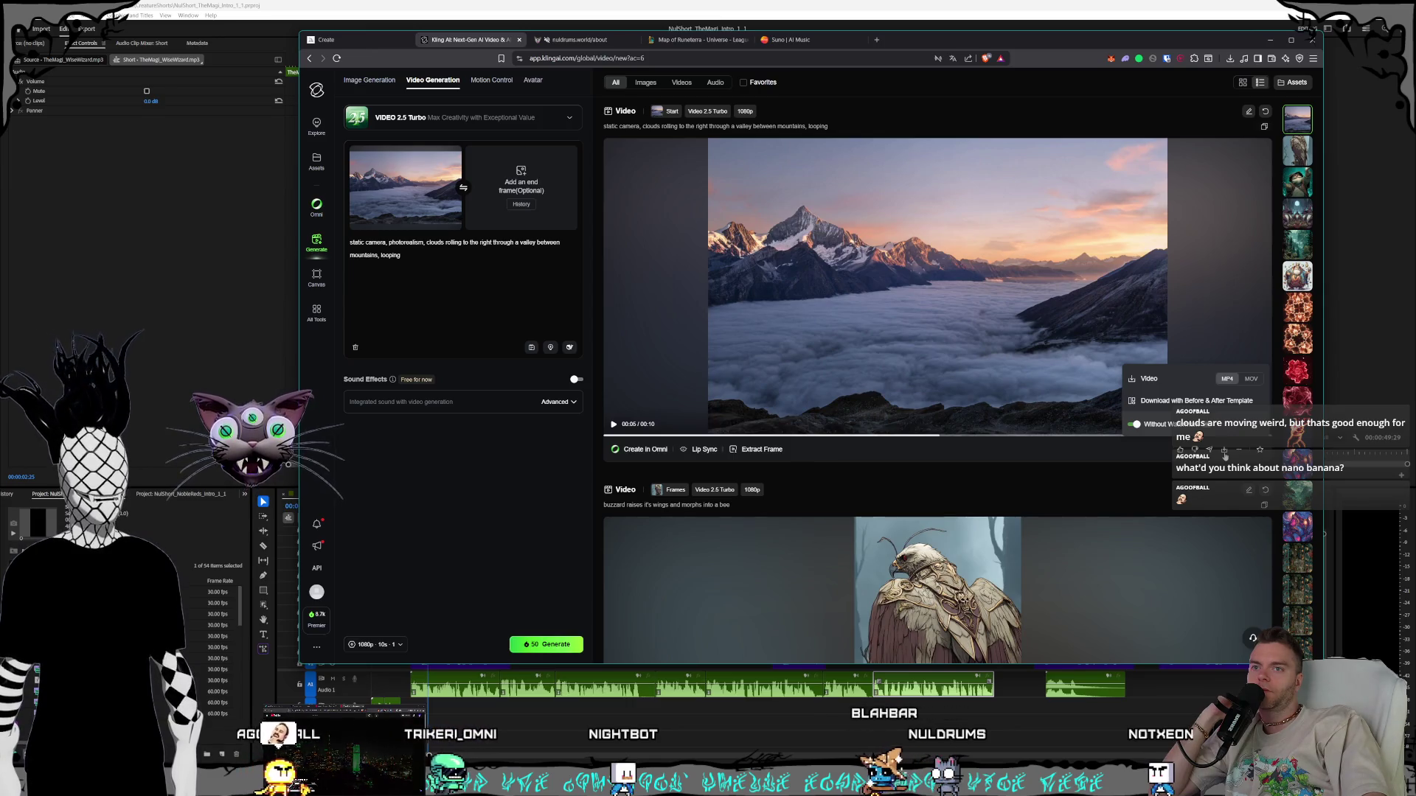
left_click(1224, 455)
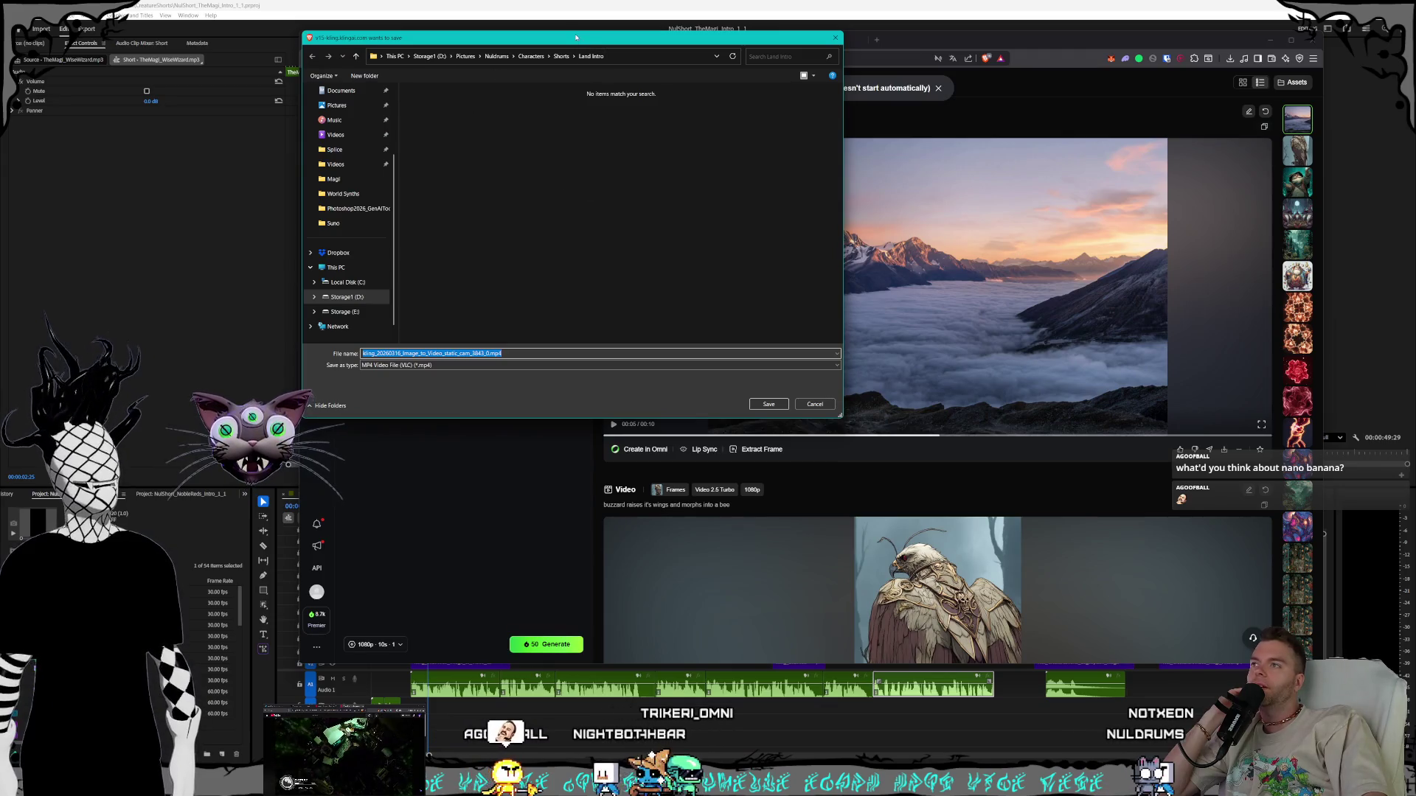
left_click_drag(576, 37, 467, 120)
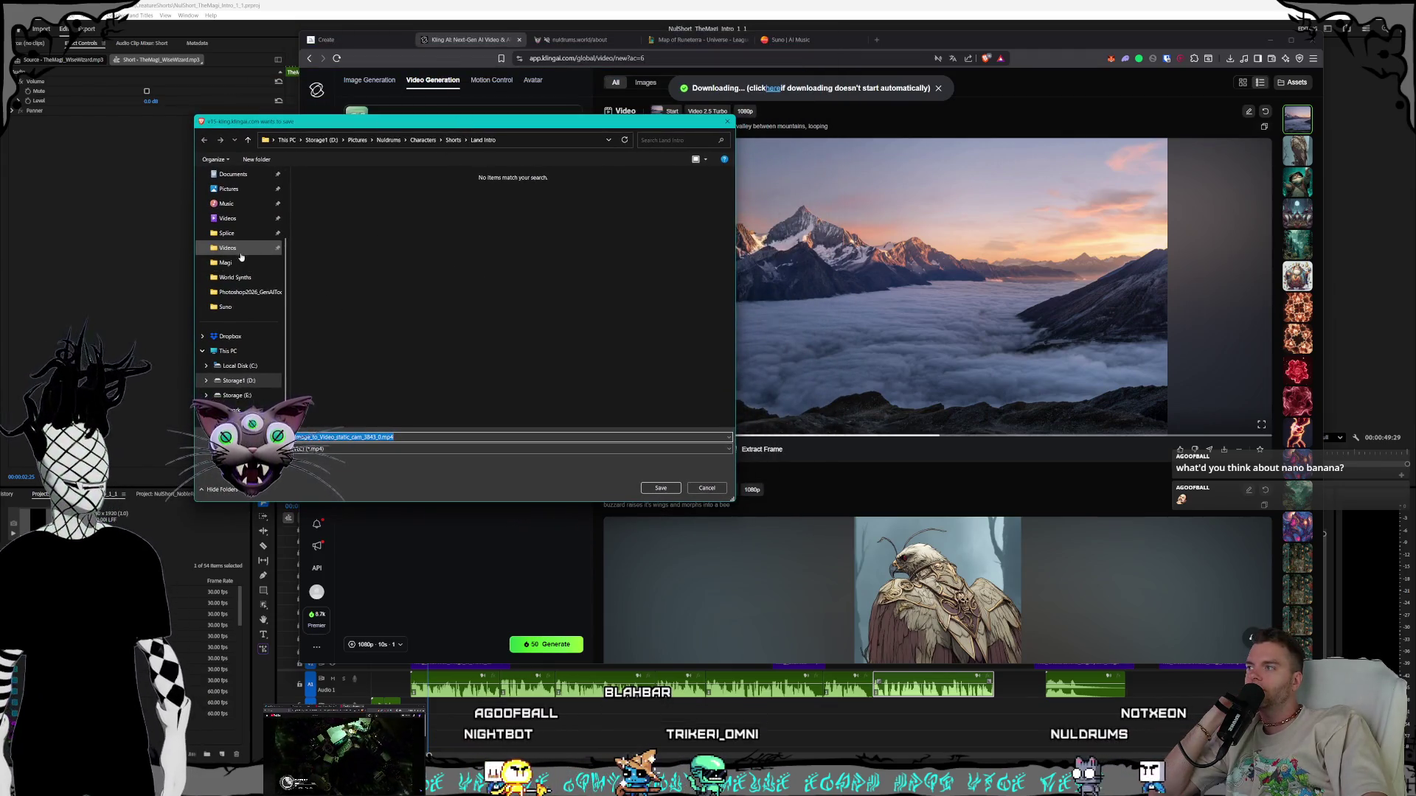
scroll(241, 257, "up", 3)
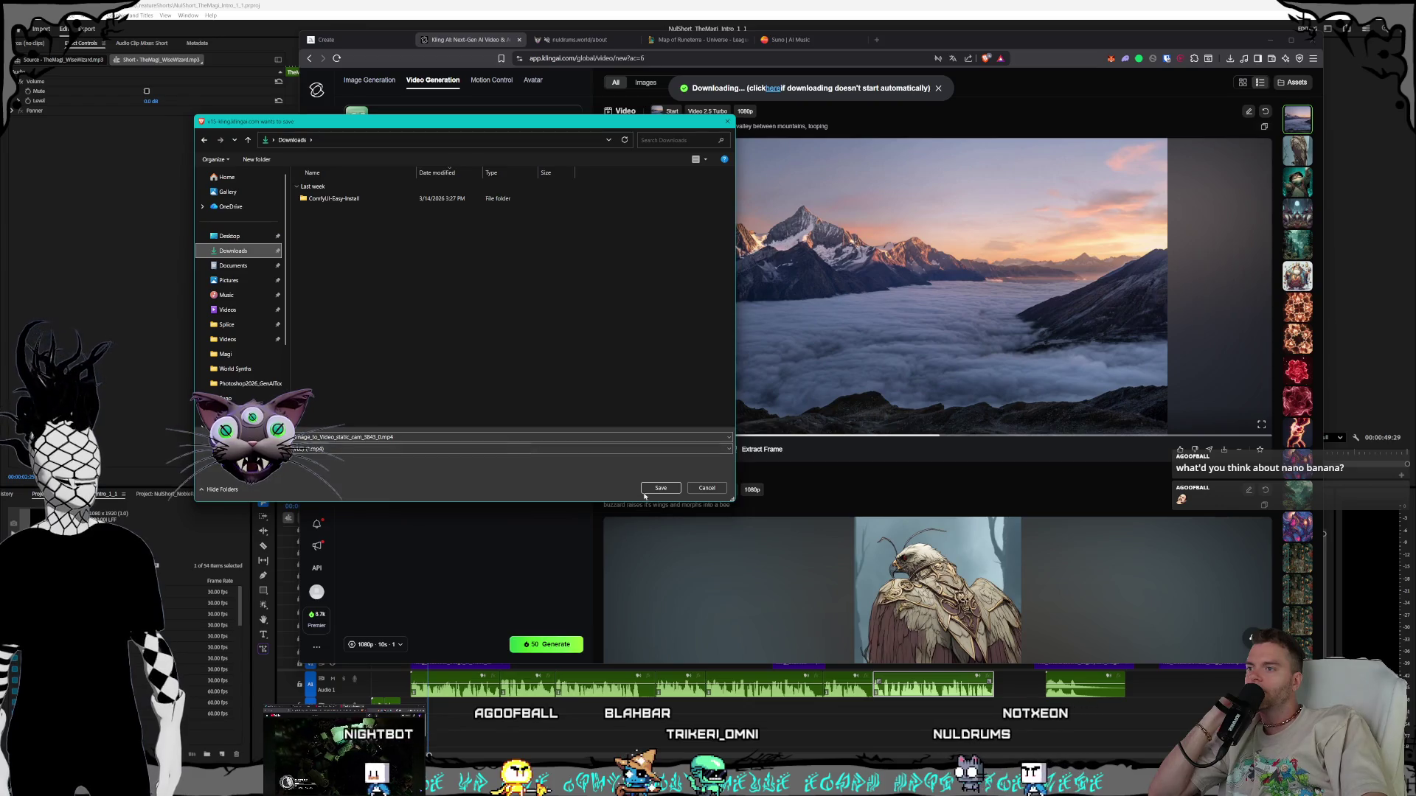
left_click(659, 488)
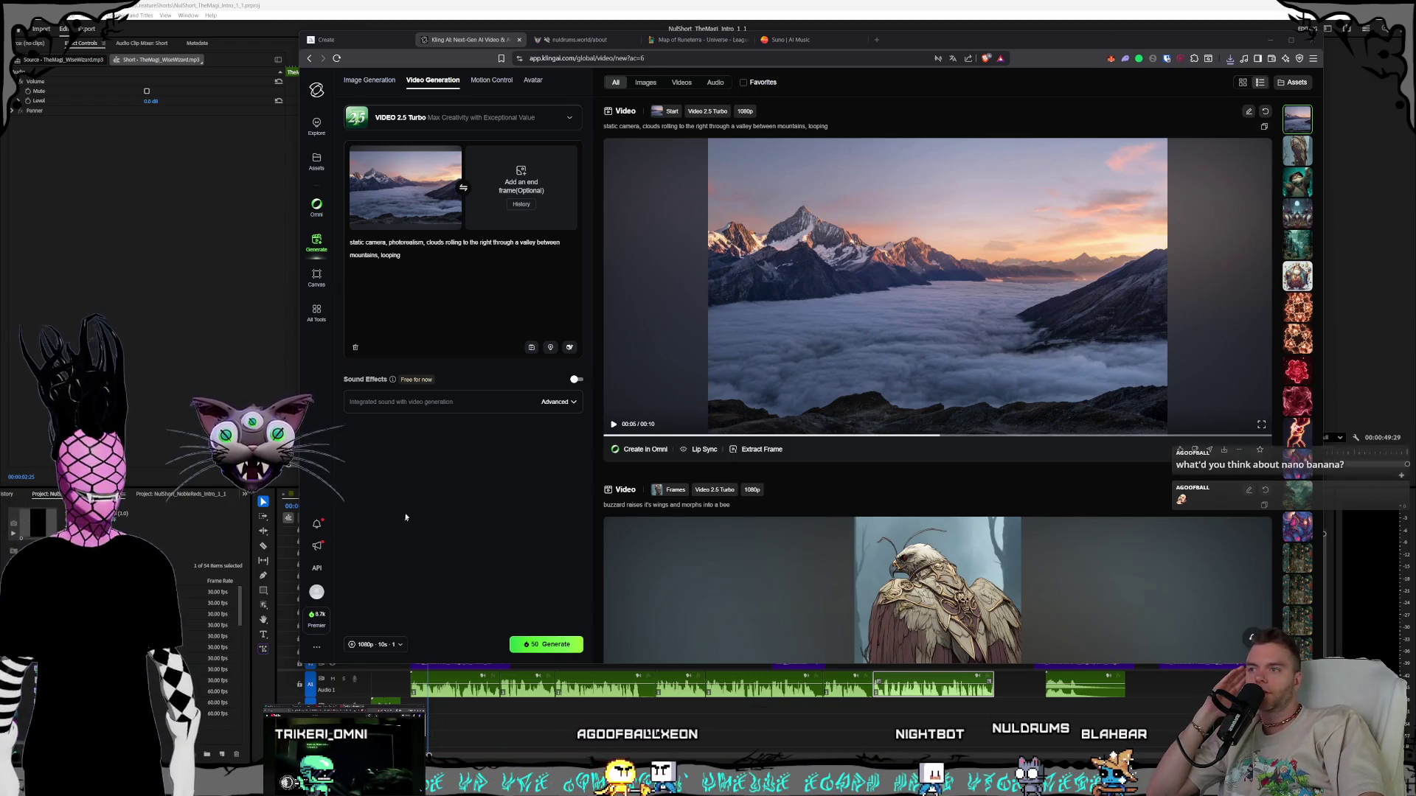
Close the accidentally opened release-notes tab and return to the Kling video-generation page
left_click(518, 479)
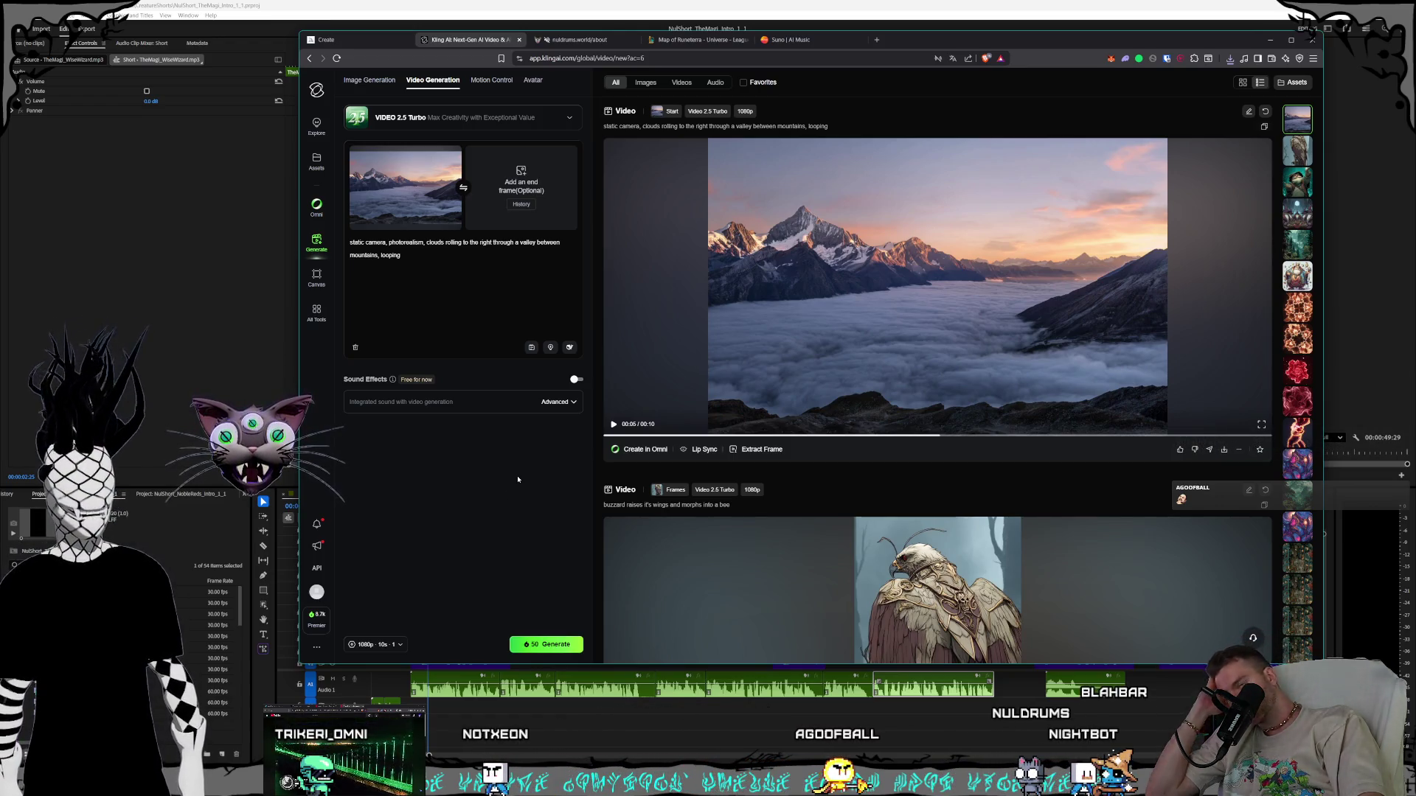
left_click(317, 545)
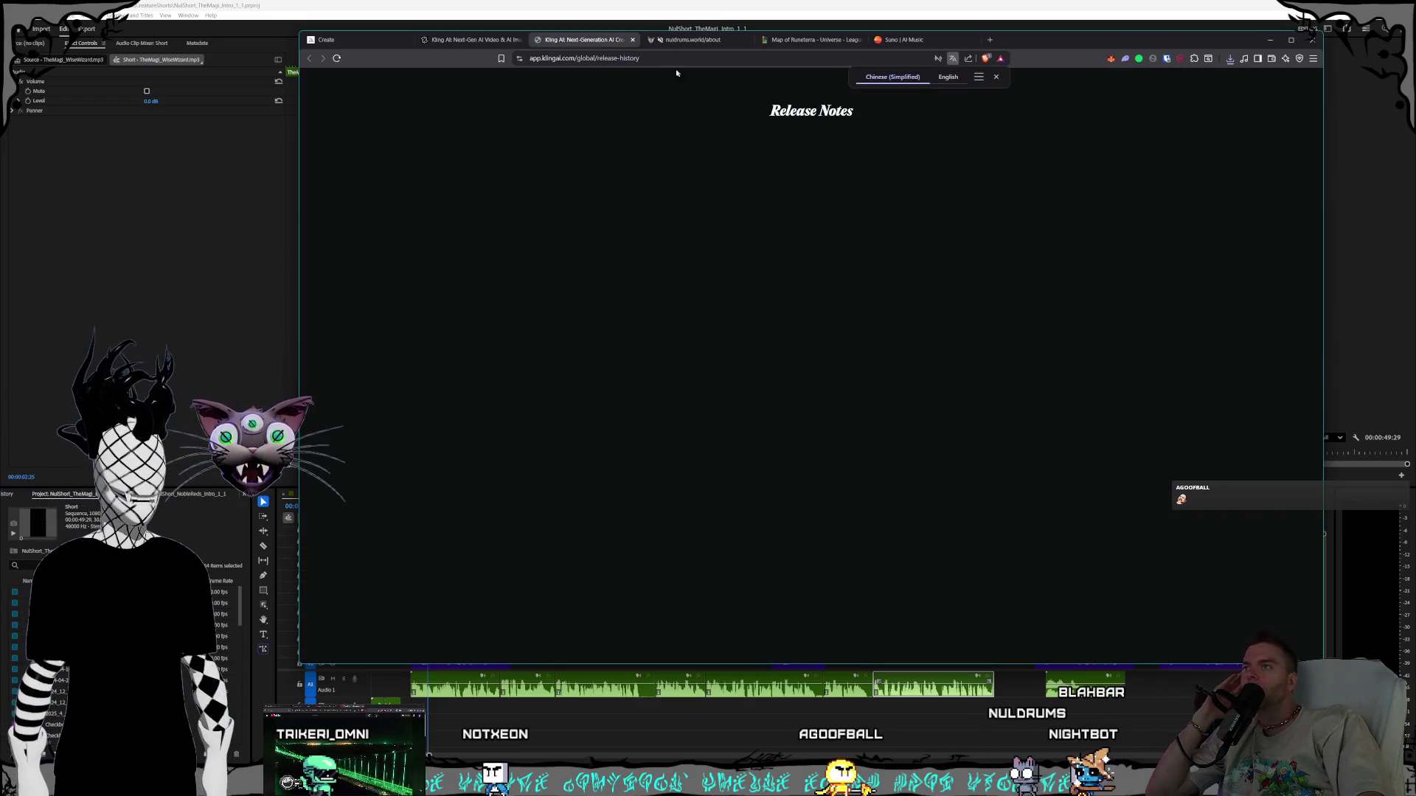
left_click(632, 41)
left_click(580, 40)
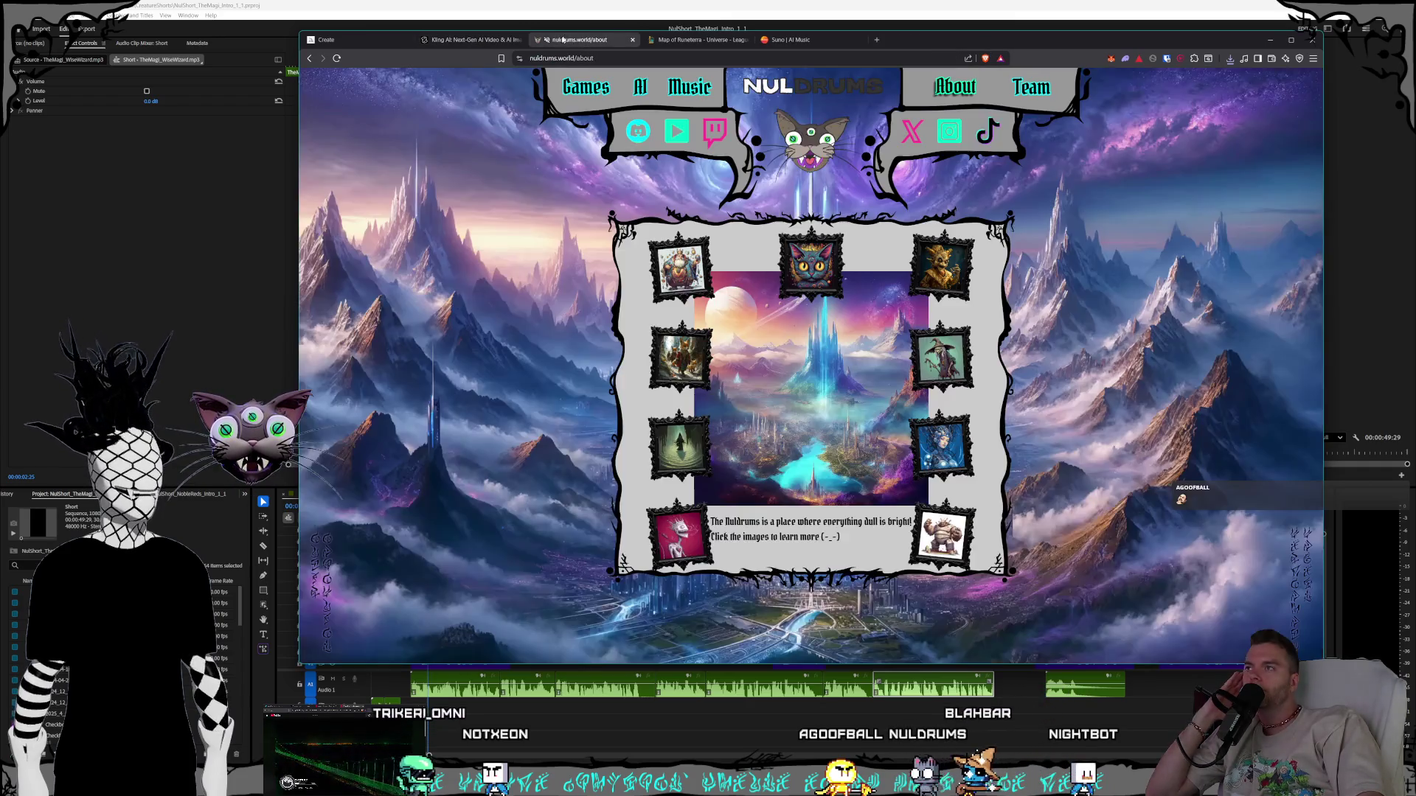
left_click(472, 40)
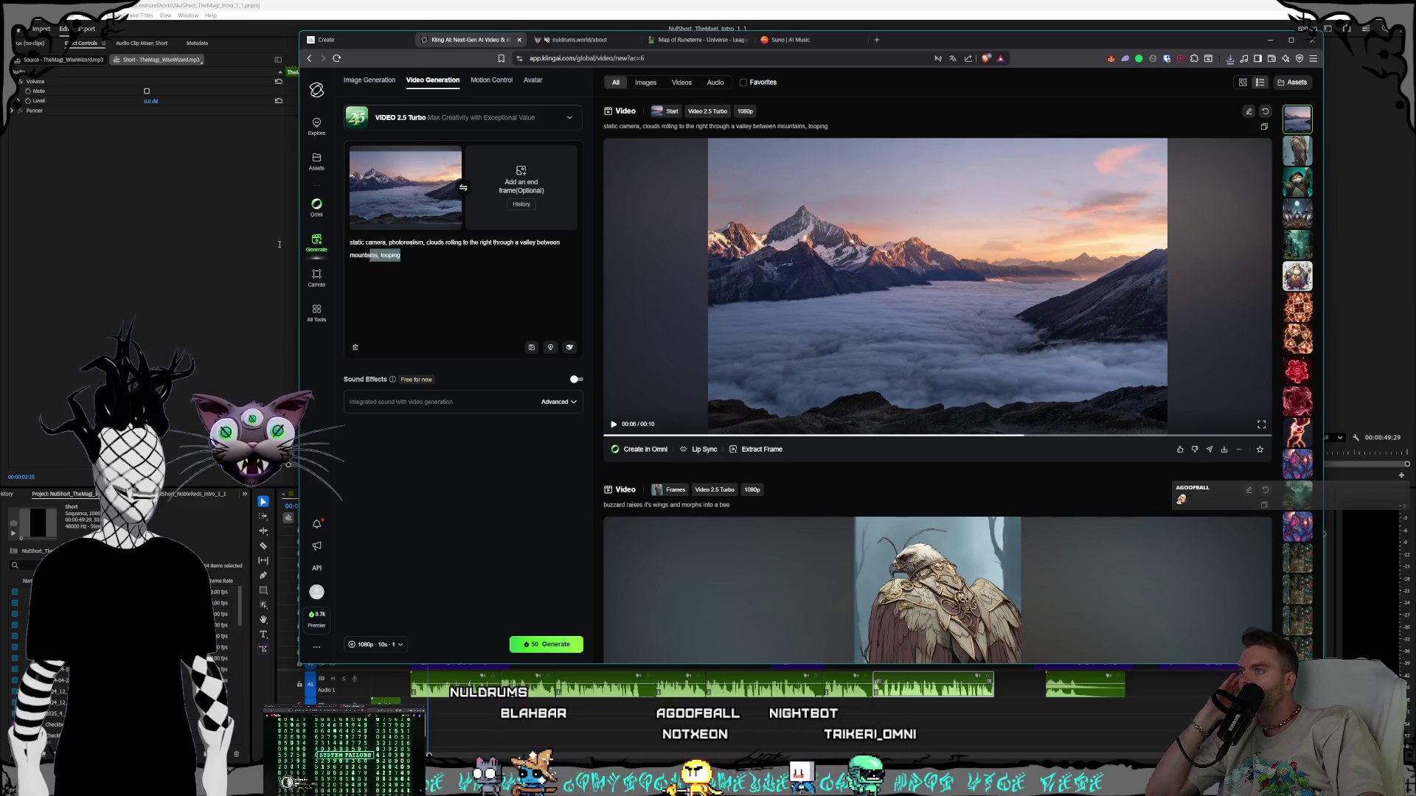
Clear the old Kling prompt and remove the mountain start-frame image, then return to Midjourney
key("ctrl+a")
key("BackSpace")
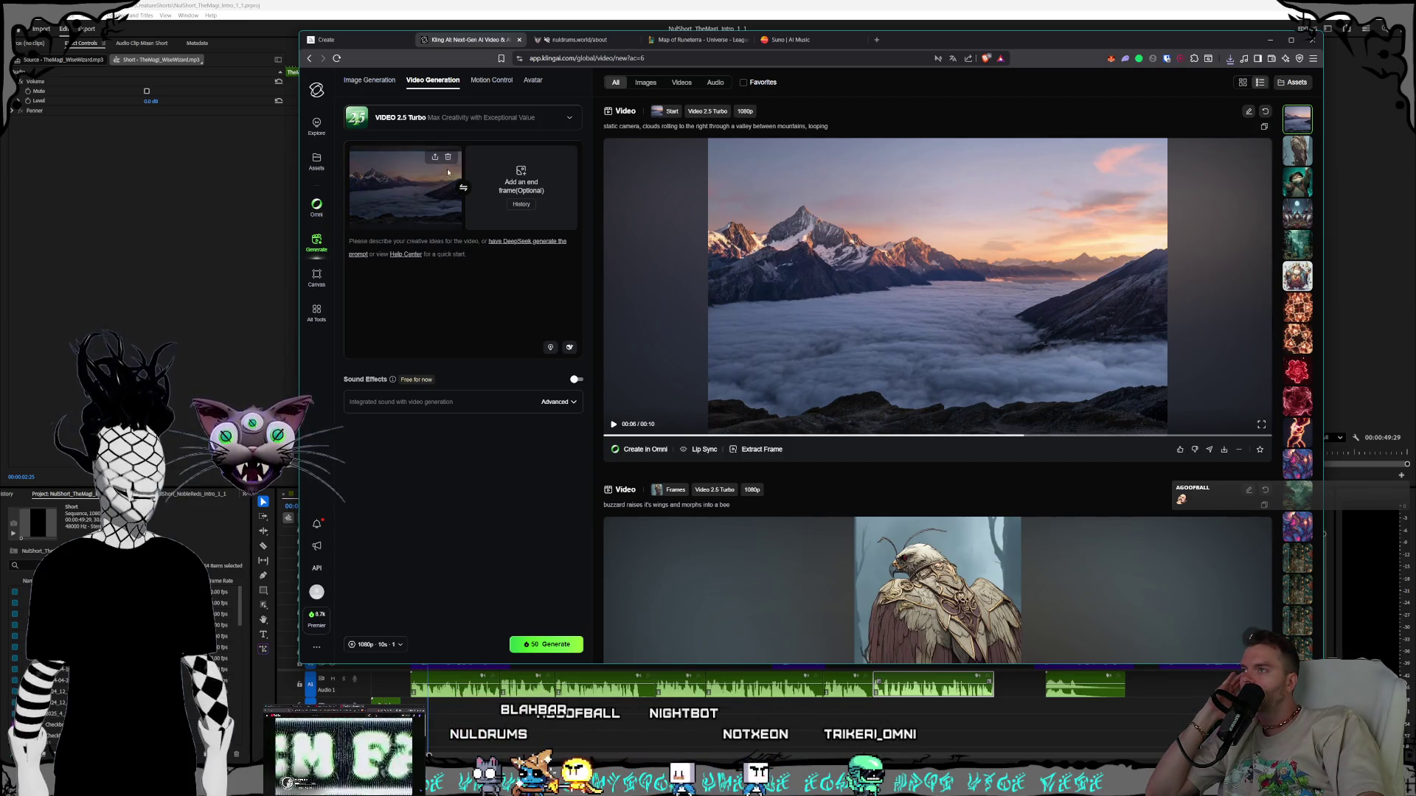
left_click(448, 159)
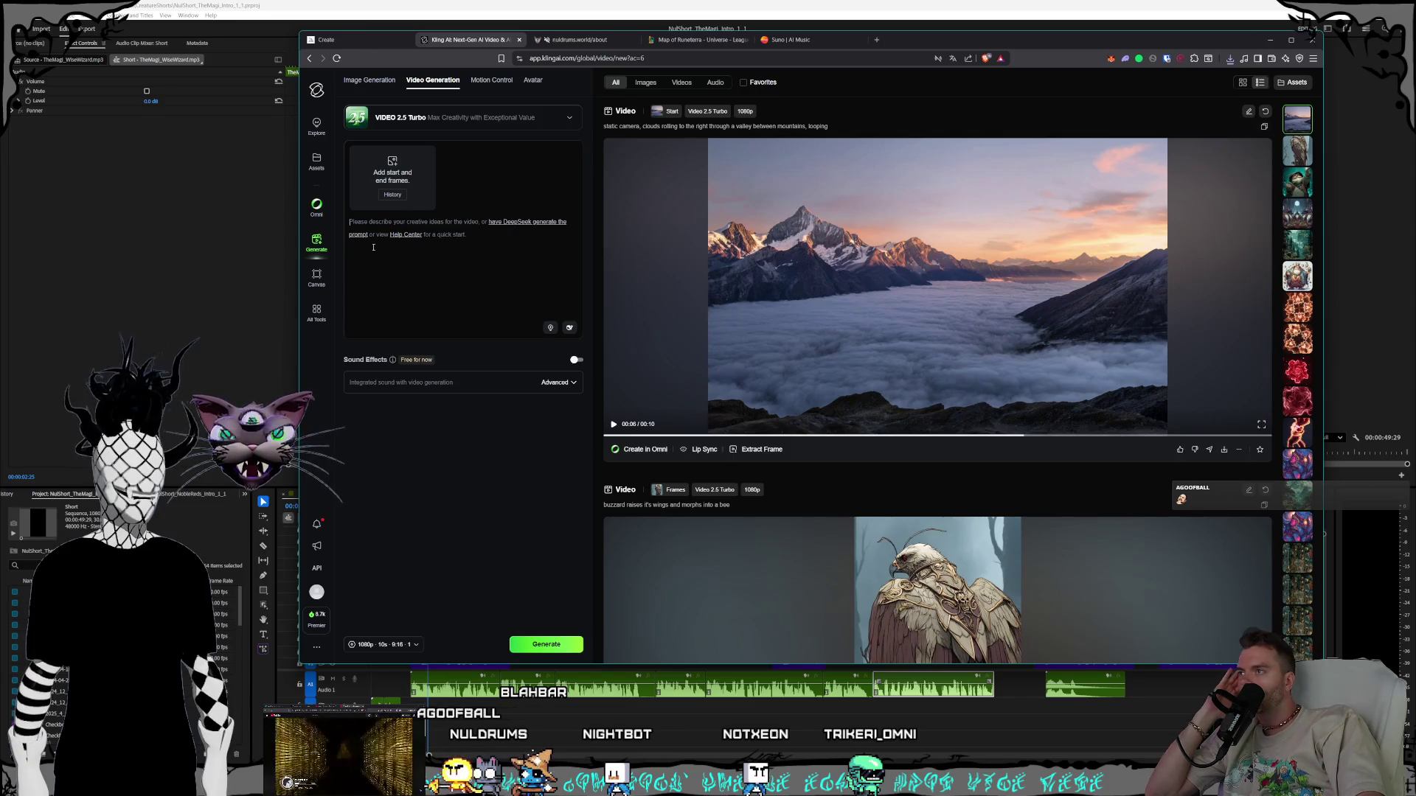
left_click(369, 41)
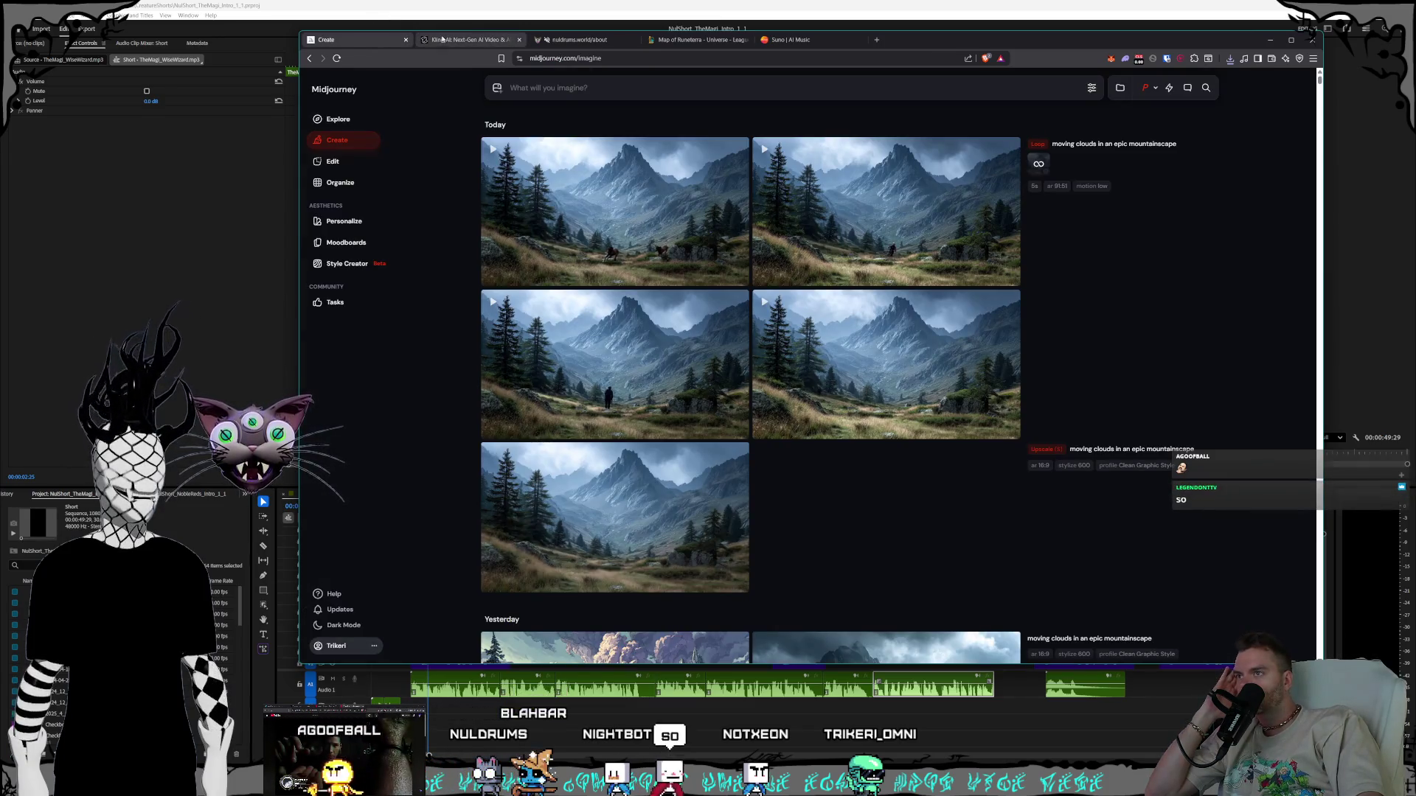
key("ctrl+Tab")
left_click(369, 42)
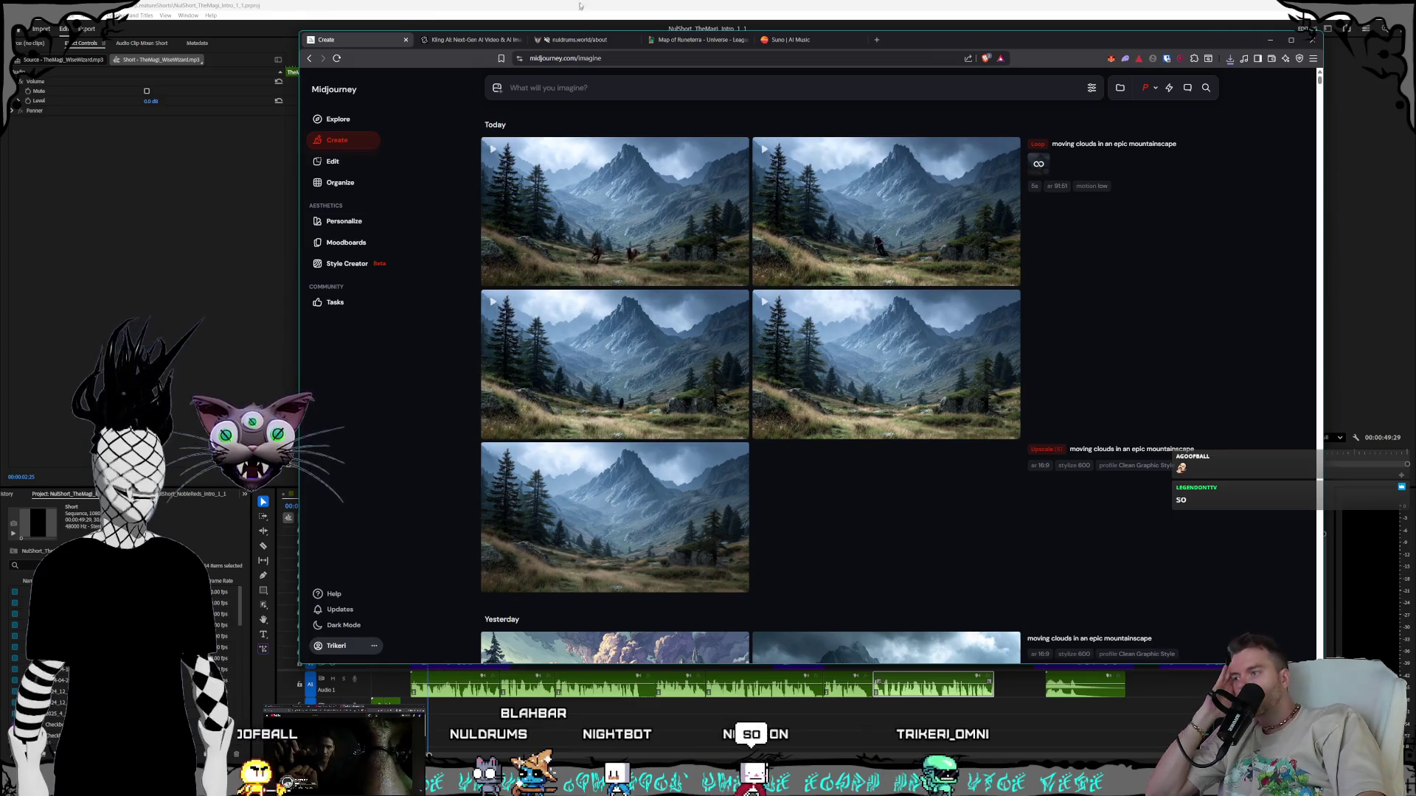